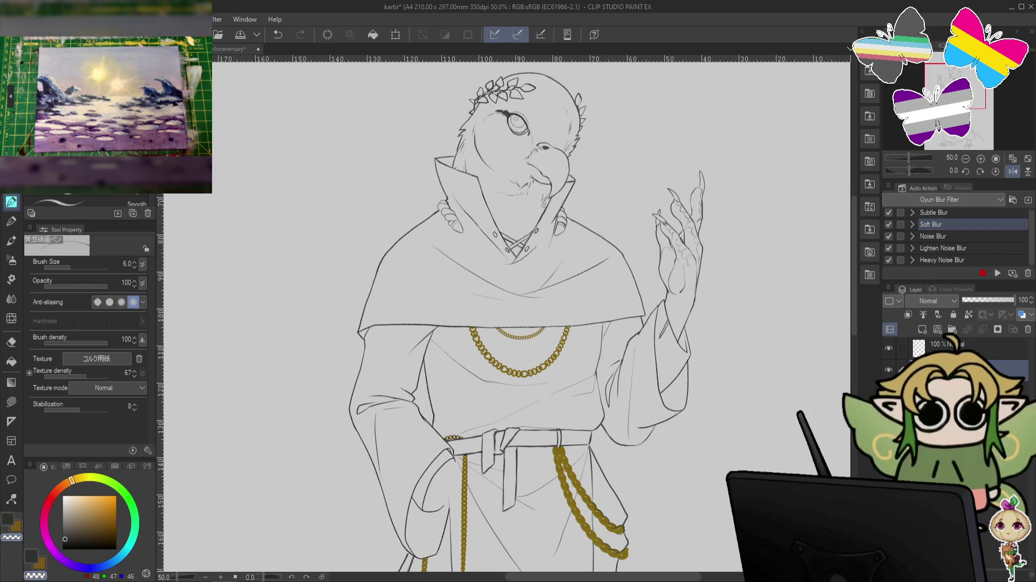
# - Show the rough sketch layer with its wing outlines beneath the inked line art
pyautogui.click(888, 348)
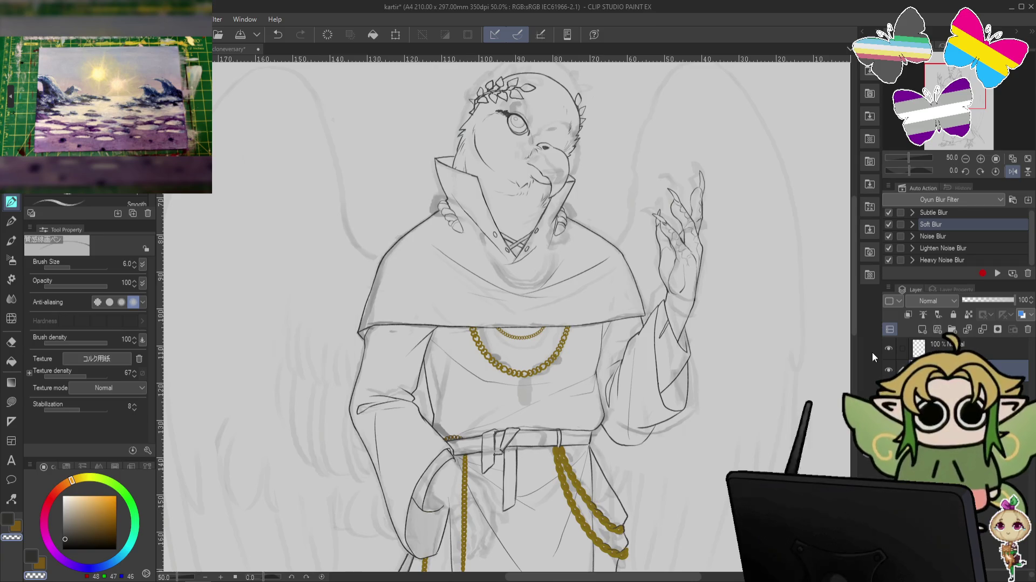
# - Zoom to the belt, fade the gold chain layer to about 49% opacity, and sketch a curve
pyautogui.moveTo(656, 411); pyautogui.dragTo(673, 301)
pyautogui.scroll(1, 542, 313)
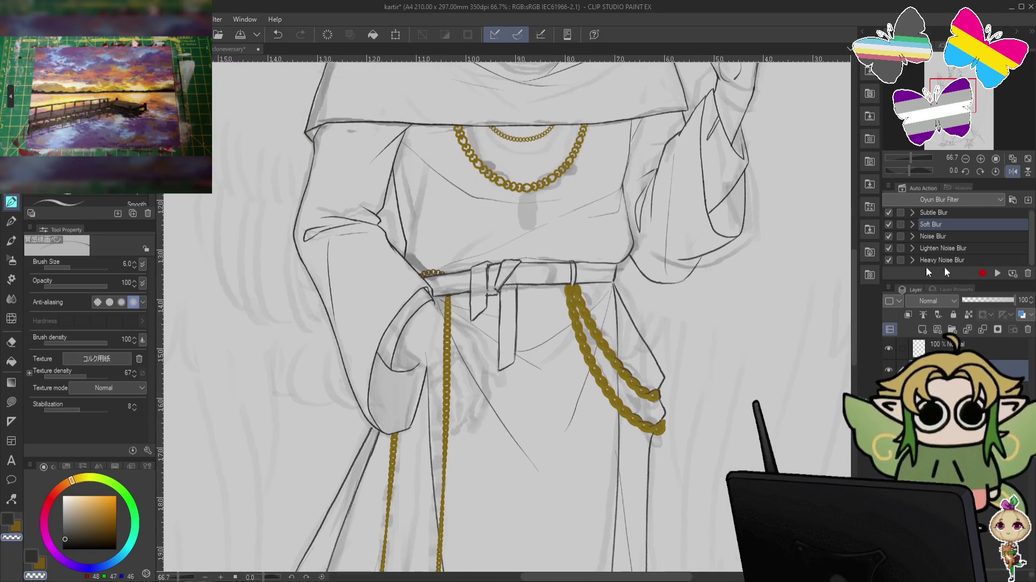
pyautogui.click(982, 300)
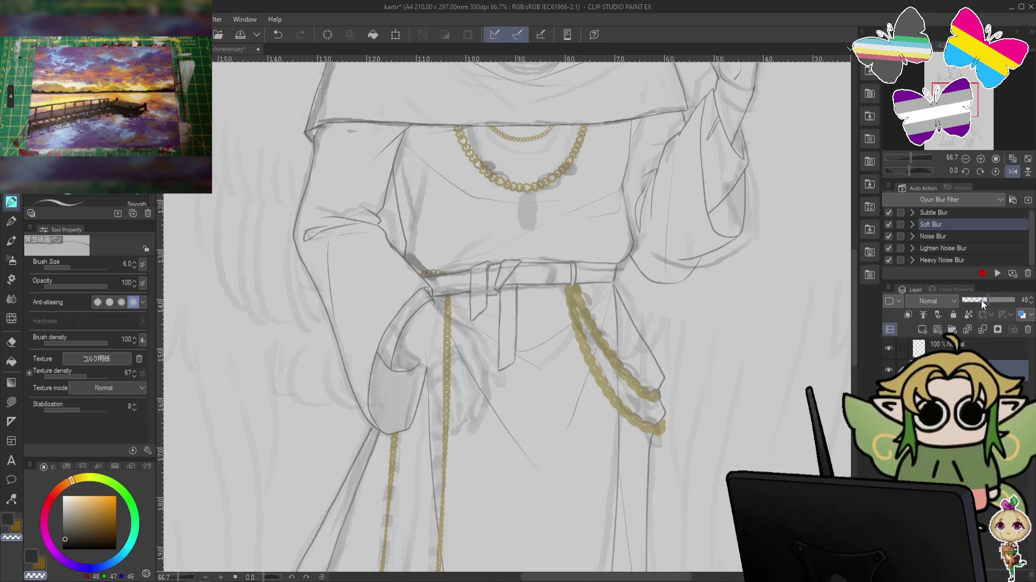
pyautogui.moveTo(982, 300); pyautogui.dragTo(1015, 300)
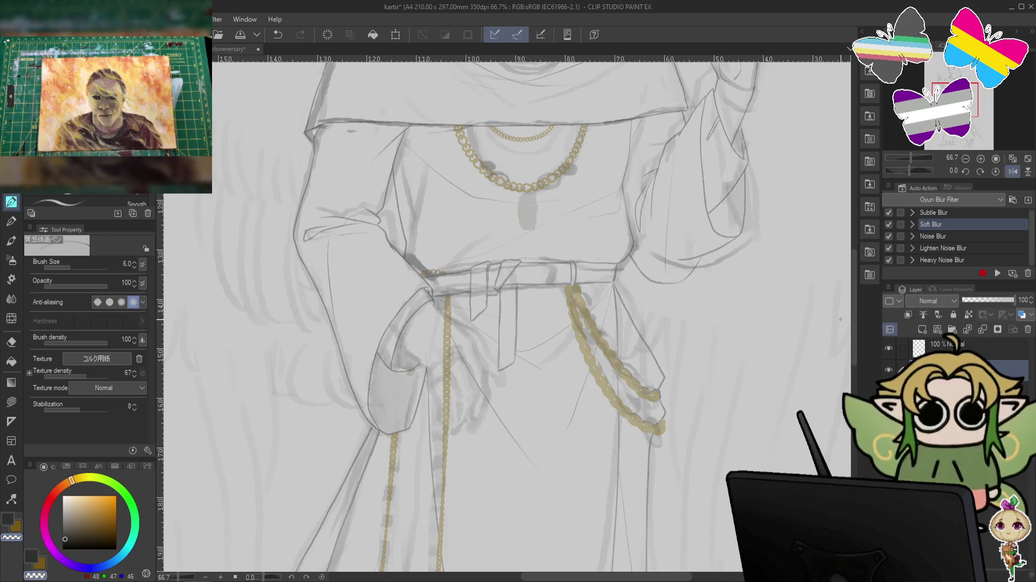
pyautogui.moveTo(398, 352); pyautogui.dragTo(432, 374)
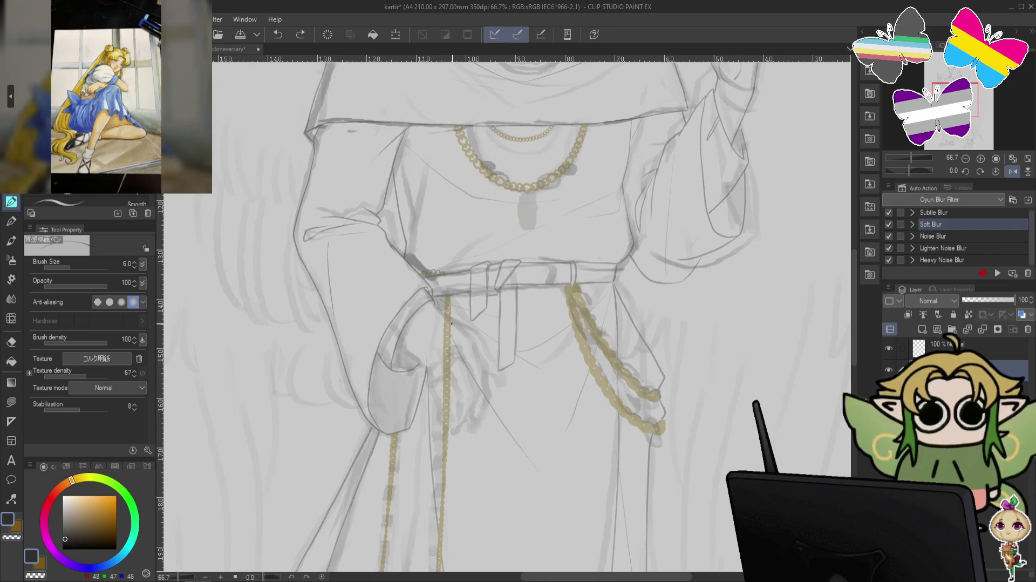
# - Flip the canvas horizontally and draw the first curved finger line of the hand at the belt
pyautogui.hotkey('ctrl', 'z')
pyautogui.press('h')
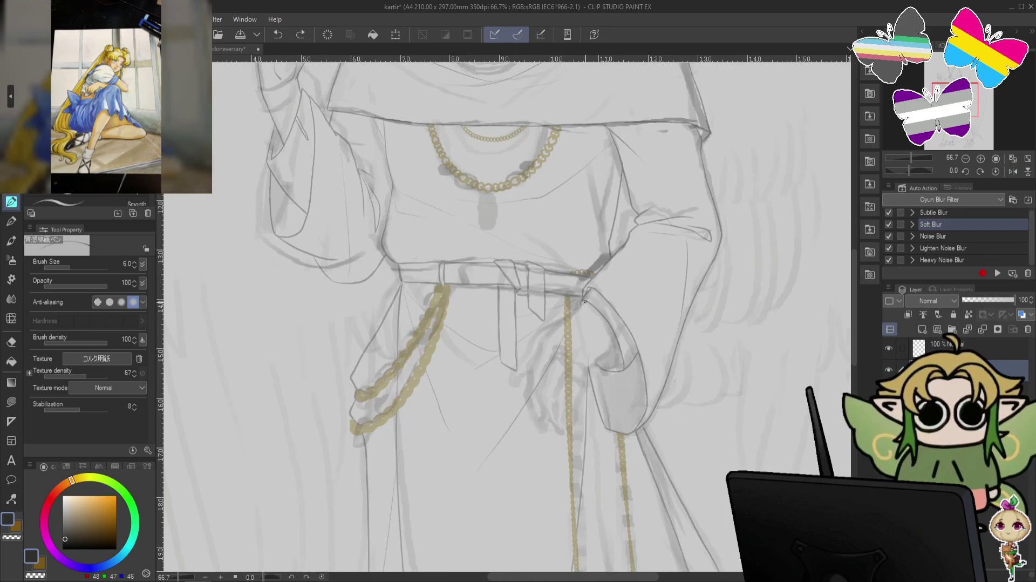
pyautogui.moveTo(575, 310); pyautogui.dragTo(543, 340)
pyautogui.moveTo(585, 304); pyautogui.dragTo(544, 339)
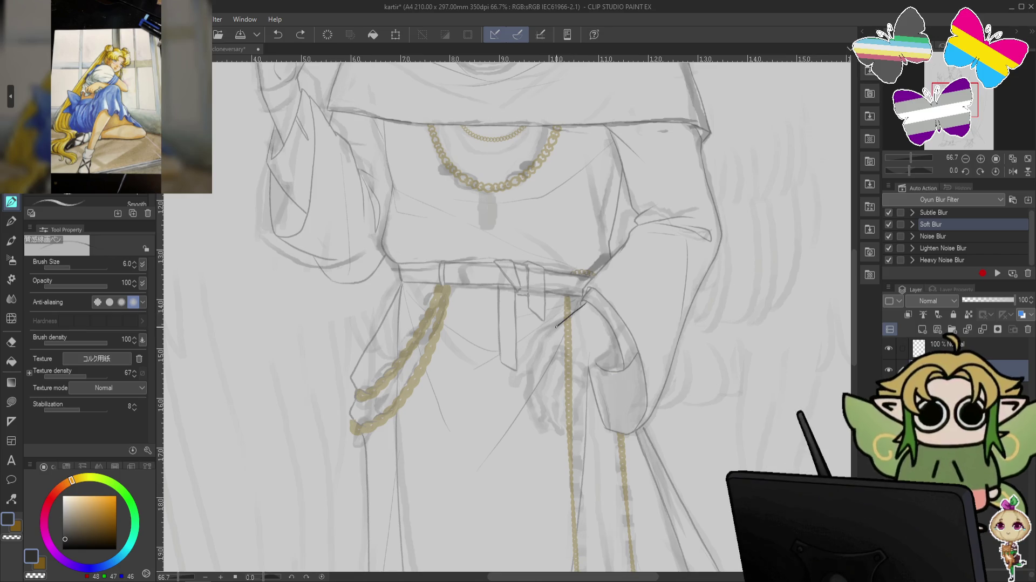
pyautogui.hotkey('ctrl', 'z')
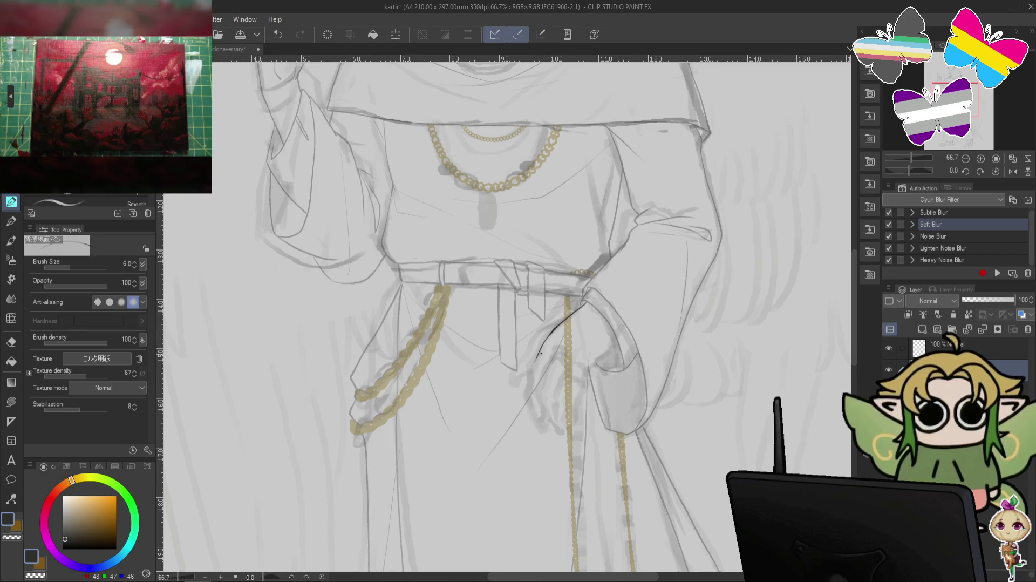
pyautogui.moveTo(585, 303); pyautogui.dragTo(536, 359)
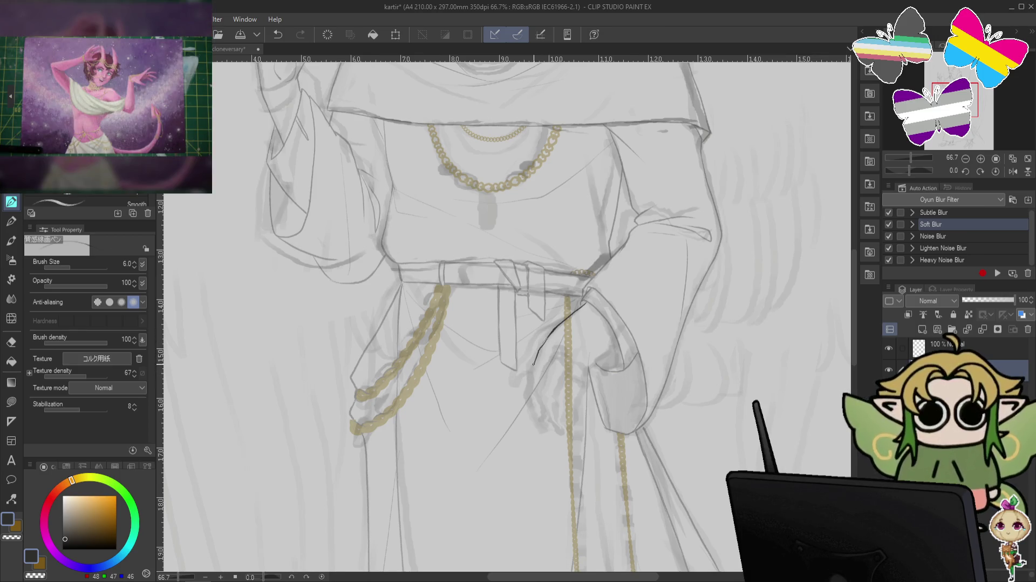
pyautogui.moveTo(529, 369); pyautogui.dragTo(524, 386)
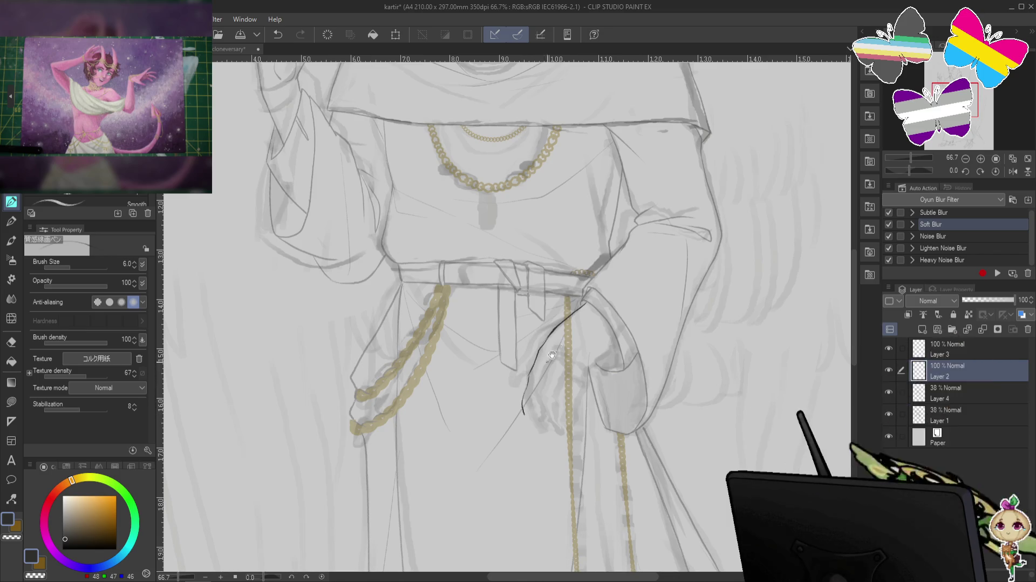
pyautogui.moveTo(652, 296); pyautogui.dragTo(656, 239)
pyautogui.hotkey('ctrl', 'z')
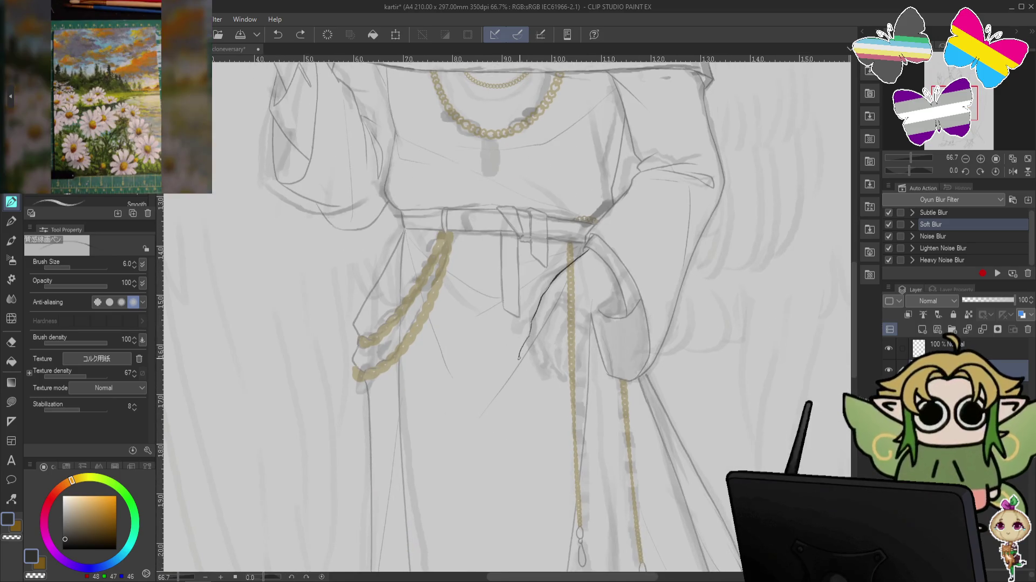
pyautogui.hotkey('ctrl', 'z')
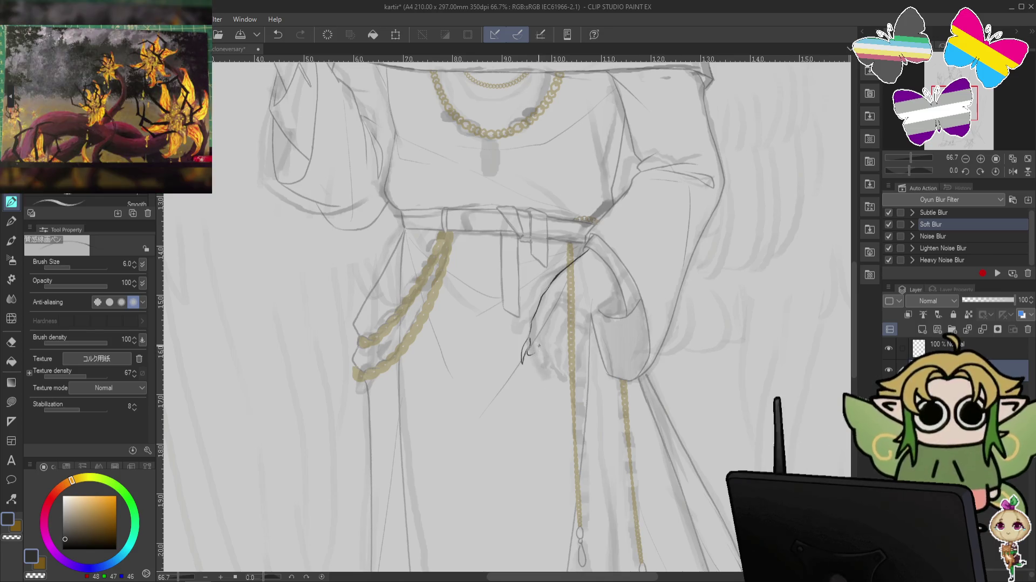
# - Draw and retry finger strokes along the sash and curving down over the chain
pyautogui.moveTo(580, 183)
pyautogui.mouseDown()
pyautogui.moveTo(628, 329)
pyautogui.moveTo(596, 176)
pyautogui.mouseUp()
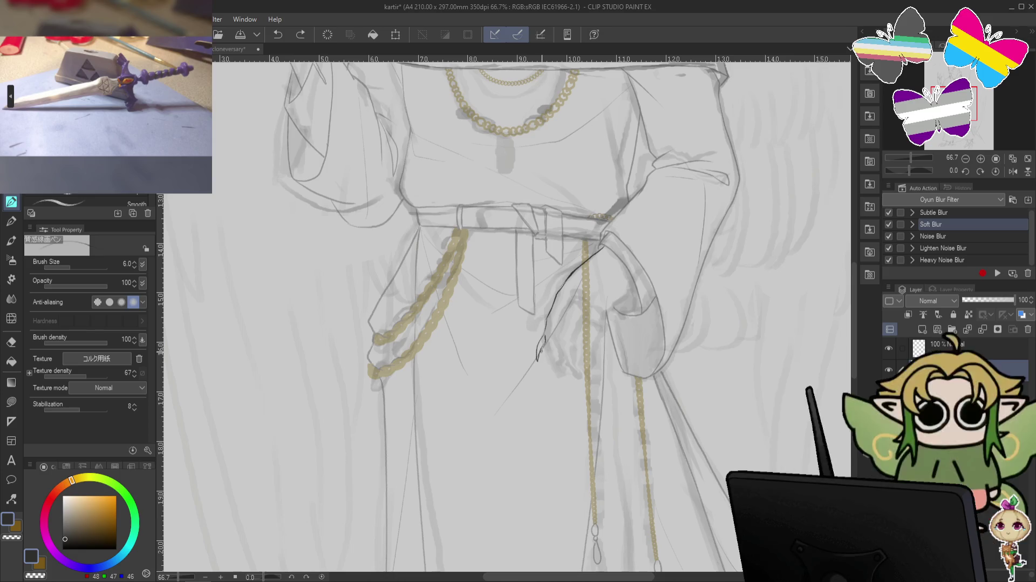
pyautogui.moveTo(634, 162); pyautogui.dragTo(615, 179)
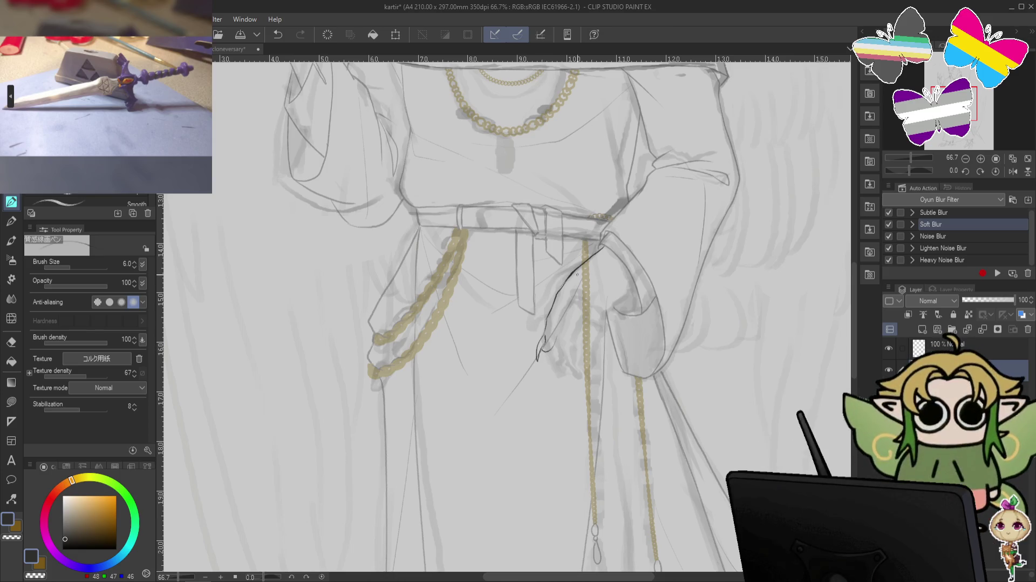
pyautogui.hotkey('ctrl', 'z')
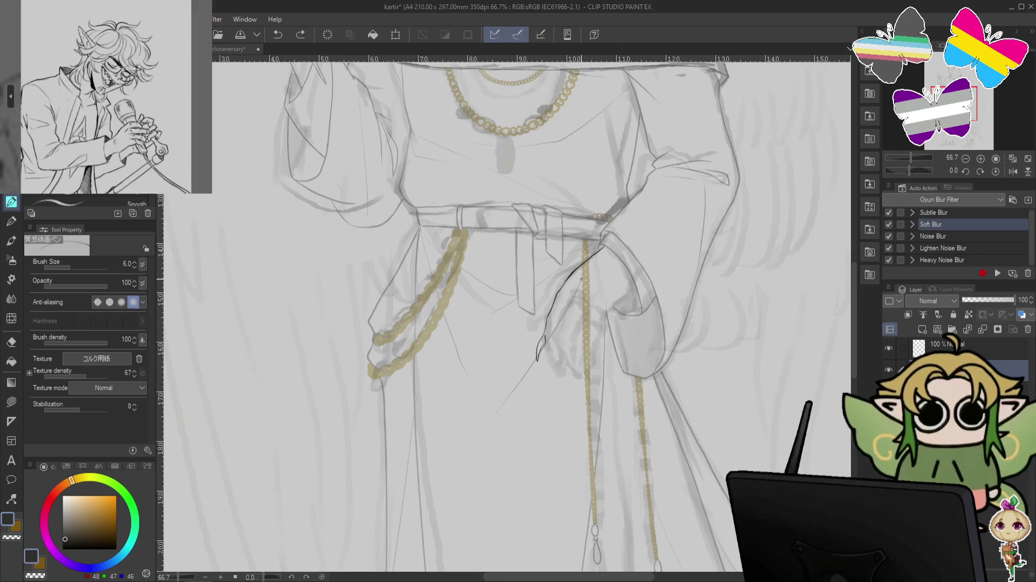
pyautogui.moveTo(582, 275); pyautogui.dragTo(559, 313)
pyautogui.hotkey('ctrl', 'z')
pyautogui.hotkey('ctrl', 'z')
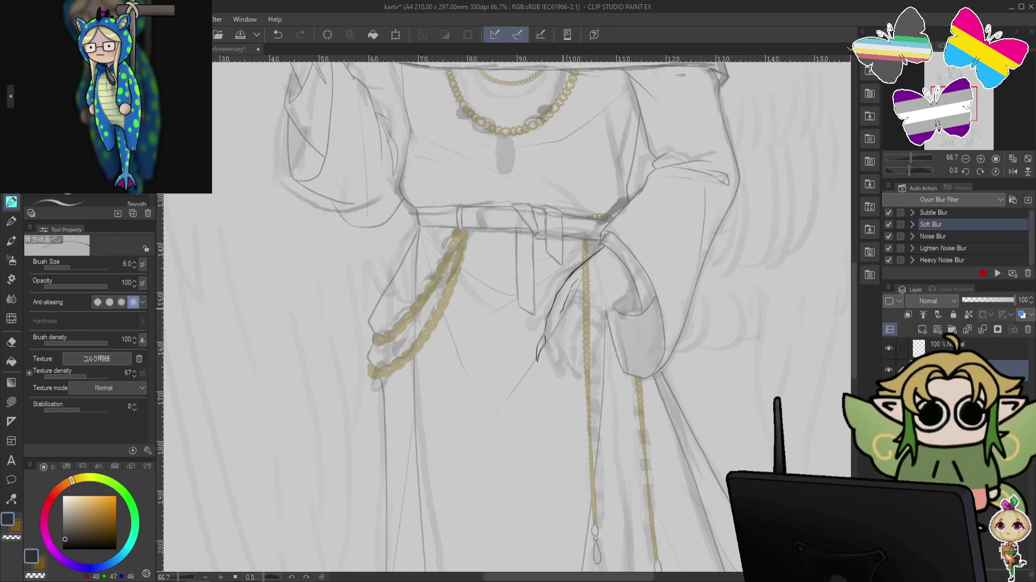
pyautogui.hotkey('ctrl', 'z')
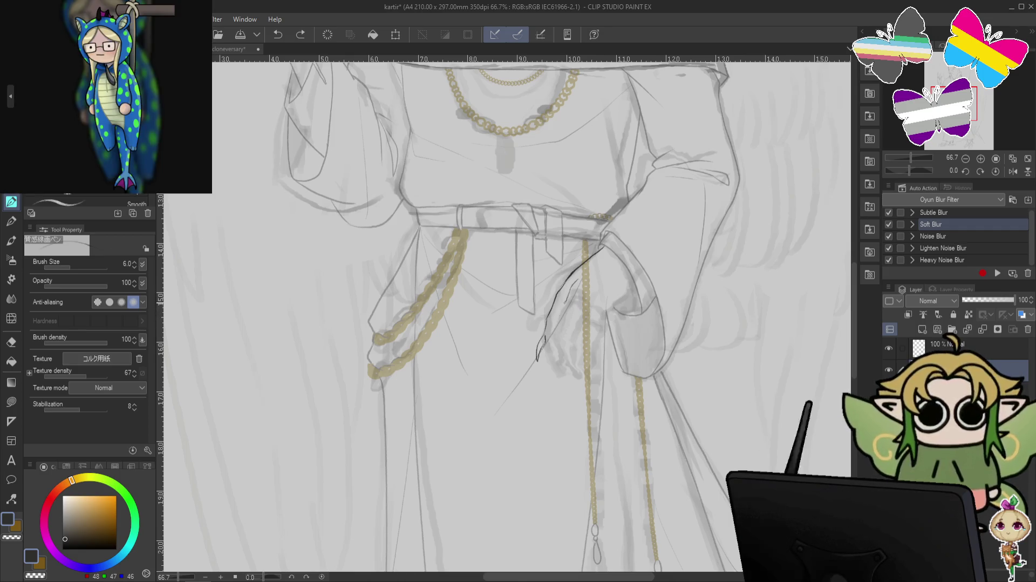
pyautogui.moveTo(561, 308); pyautogui.dragTo(553, 345)
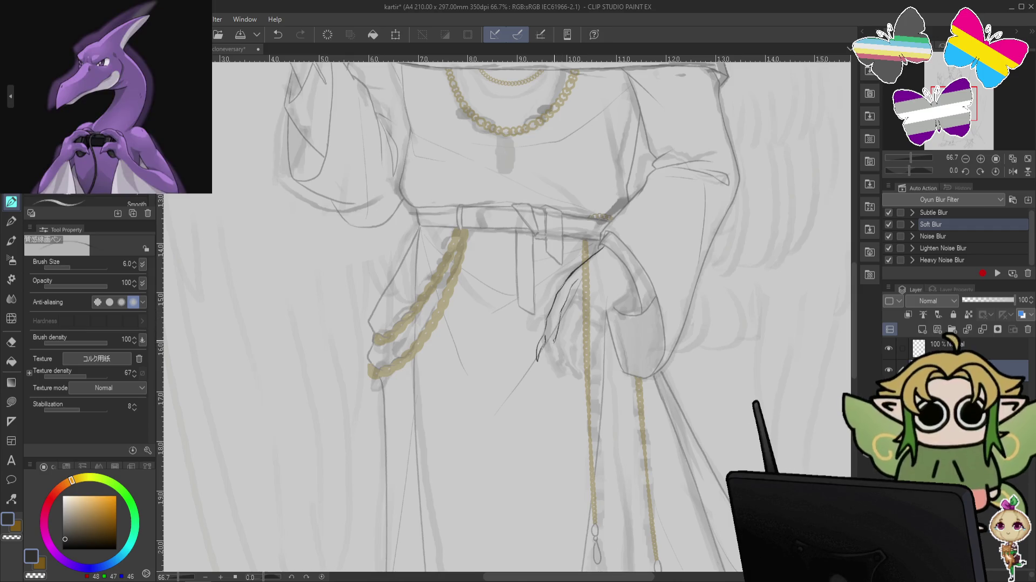
pyautogui.hotkey('ctrl', 'z')
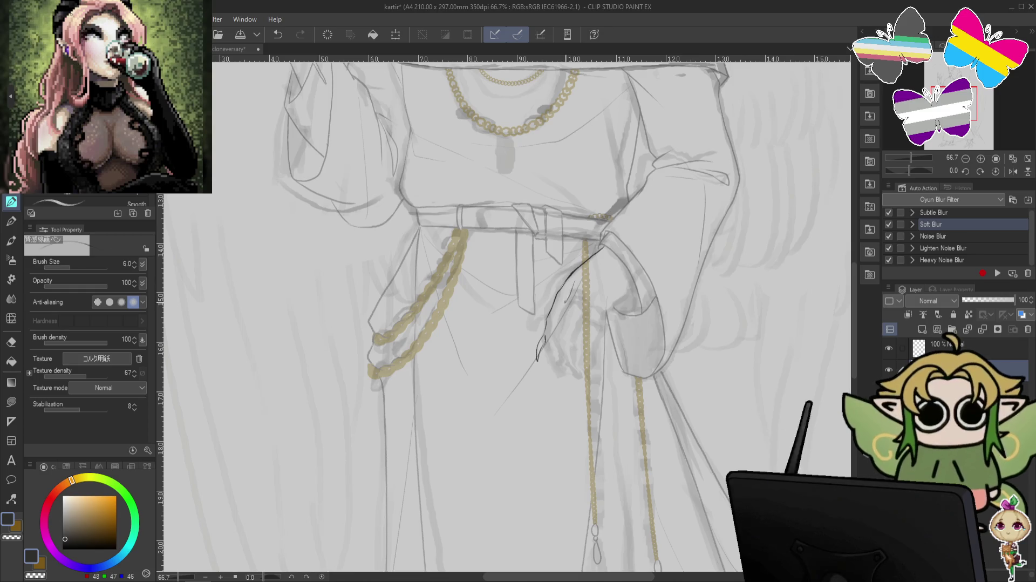
pyautogui.hotkey('ctrl', 'z')
# - Add short claw strokes below the belt and another finger running over the chain
pyautogui.moveTo(566, 297); pyautogui.dragTo(559, 308)
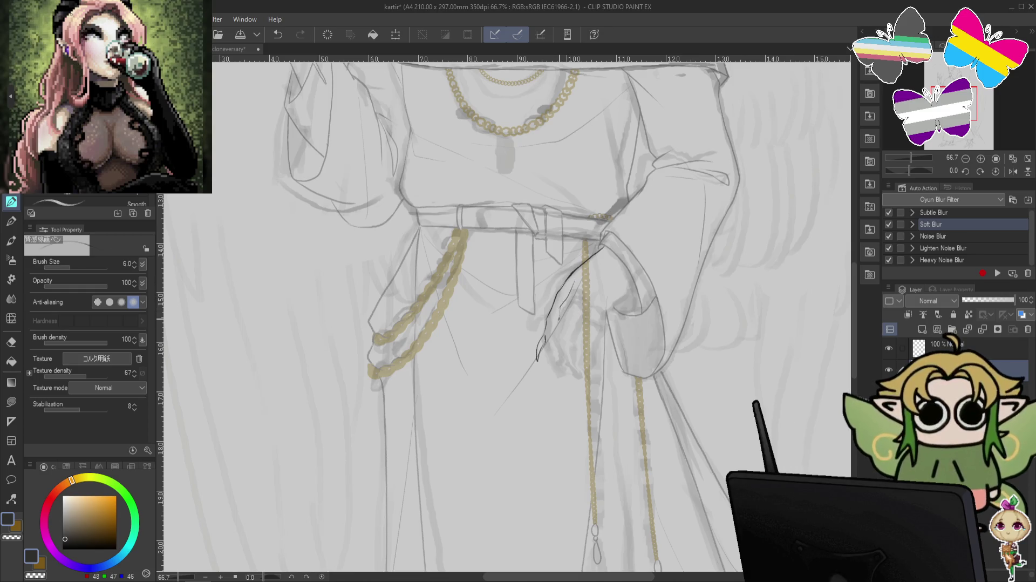
pyautogui.hotkey('ctrl', 'z')
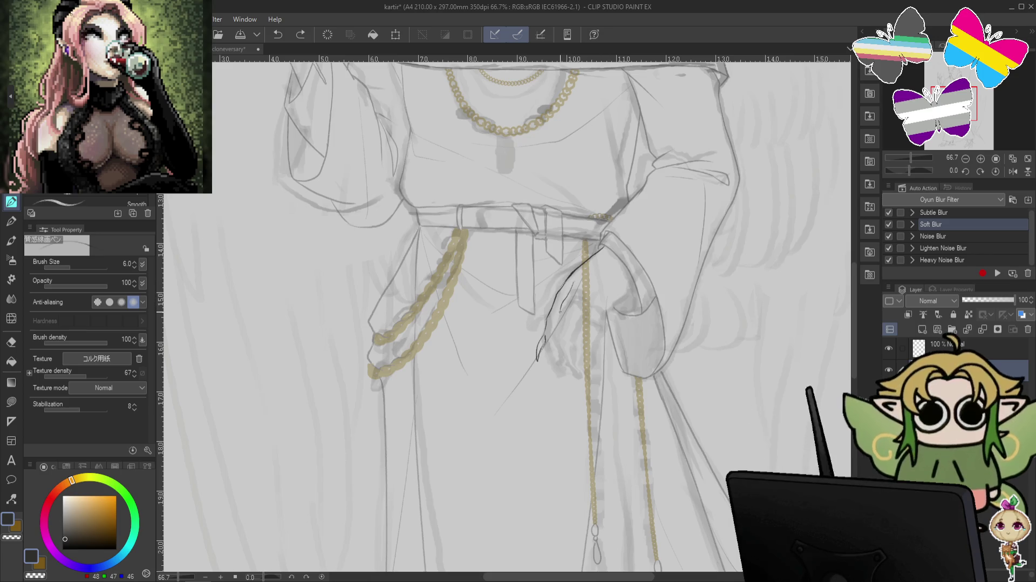
pyautogui.moveTo(567, 294); pyautogui.dragTo(561, 310)
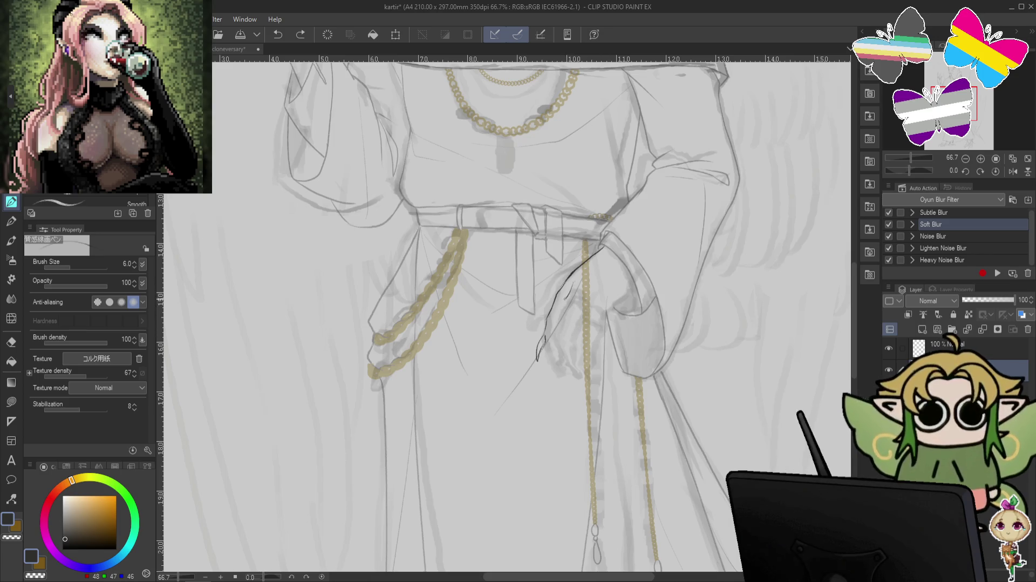
pyautogui.moveTo(562, 311); pyautogui.dragTo(552, 344)
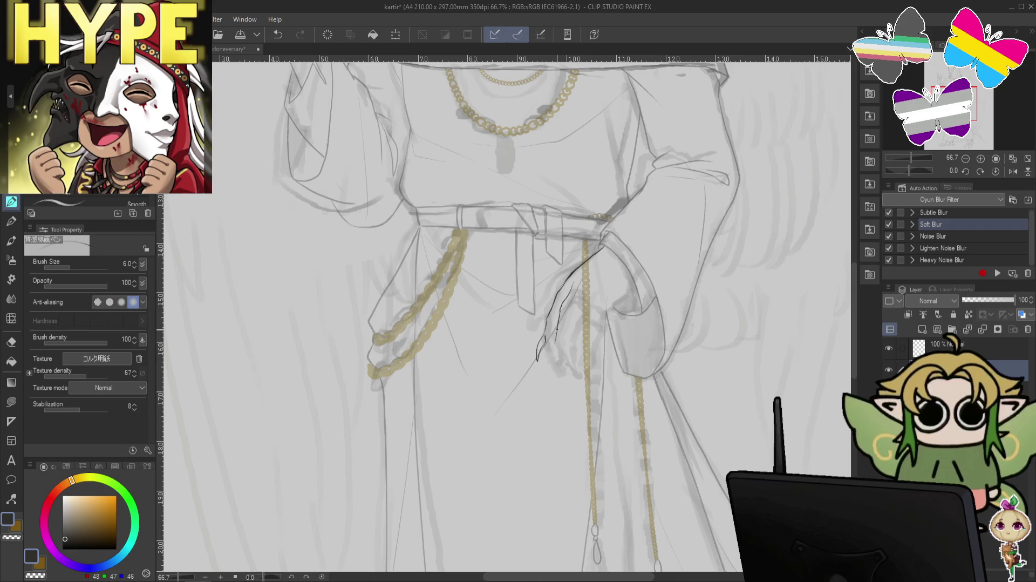
pyautogui.hotkey('ctrl', 'z')
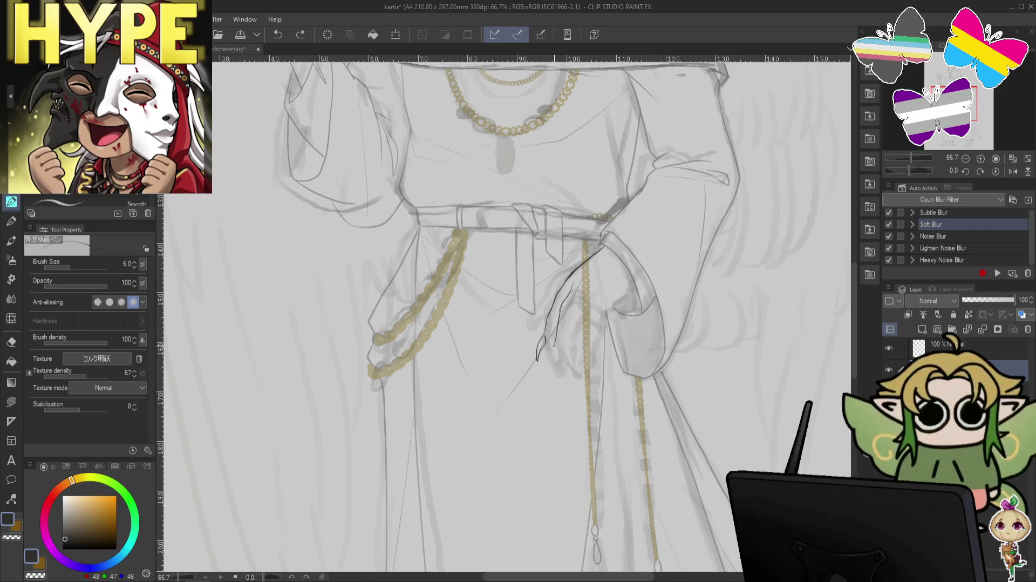
pyautogui.moveTo(556, 344); pyautogui.dragTo(553, 361)
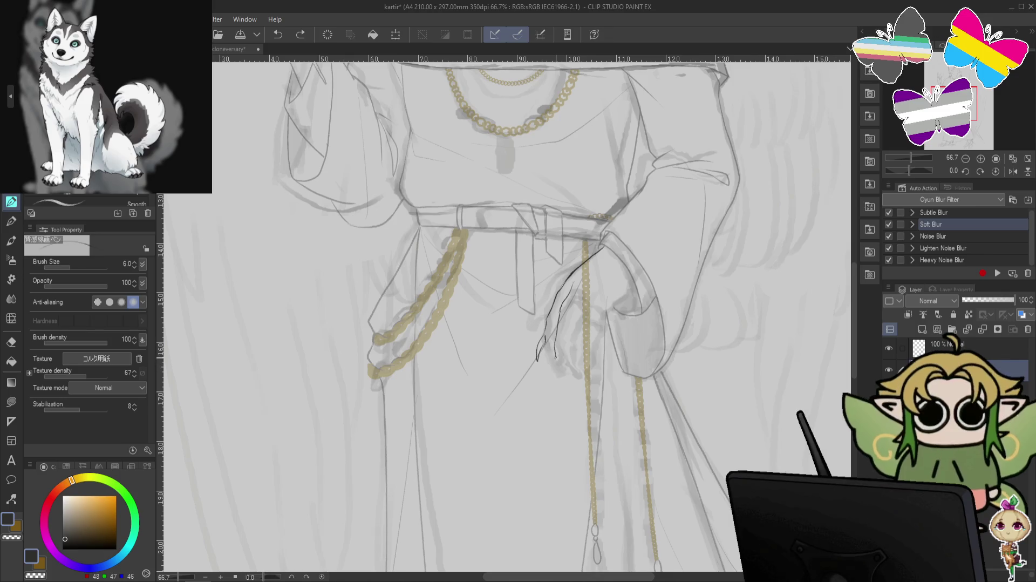
pyautogui.moveTo(553, 356); pyautogui.dragTo(558, 386)
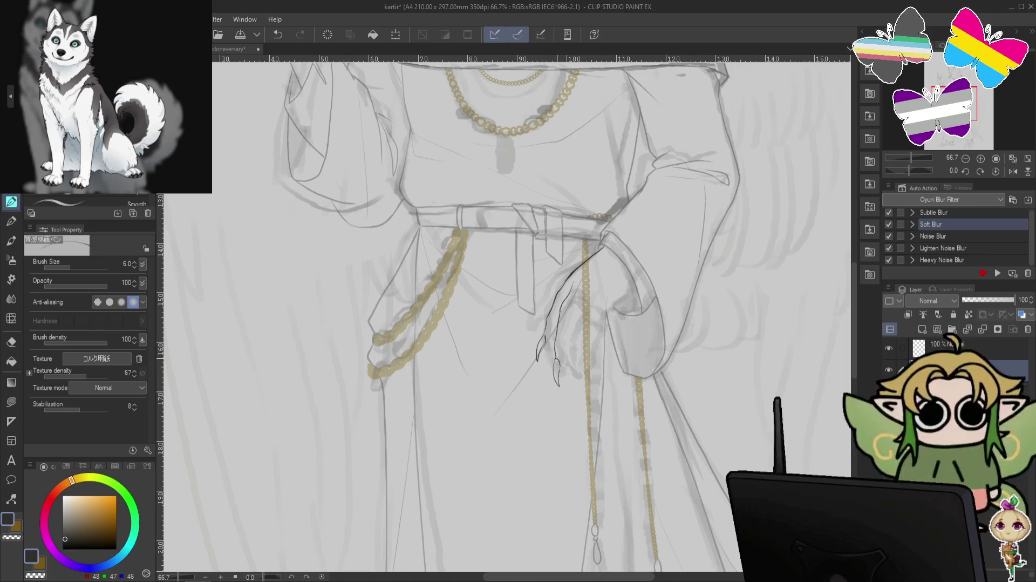
pyautogui.hotkey('ctrl', 'z')
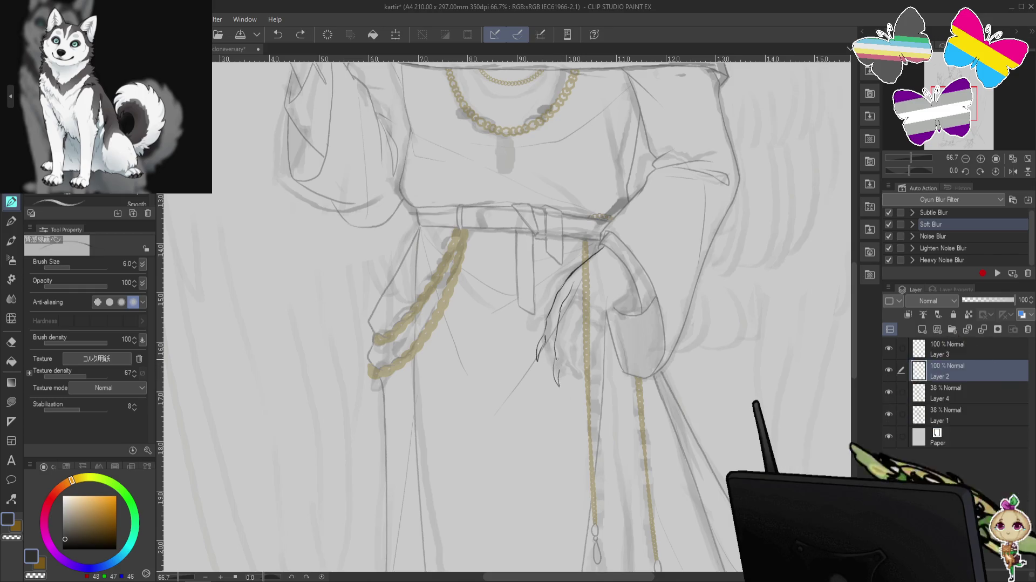
pyautogui.hotkey('ctrl', 'y')
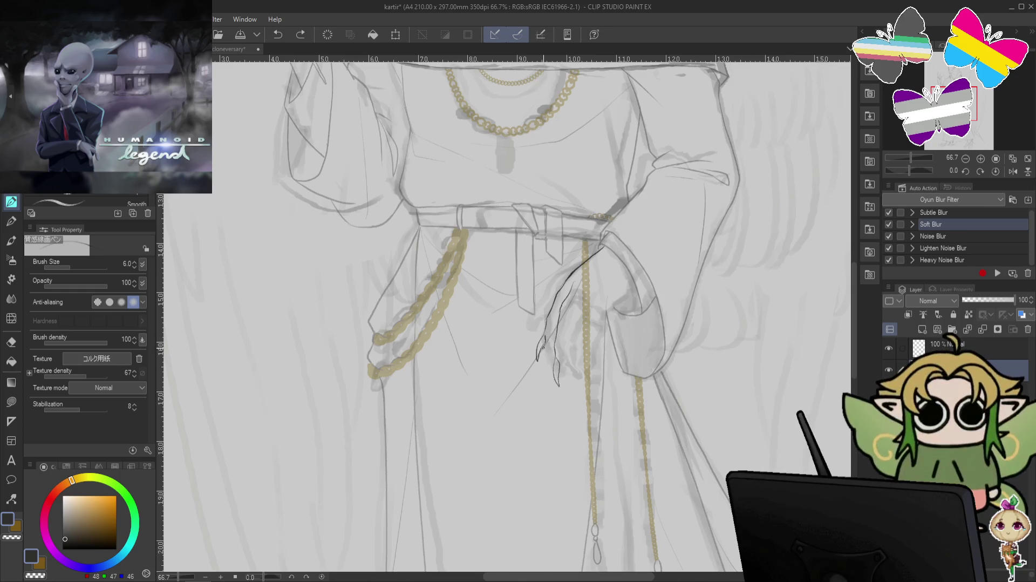
pyautogui.hotkey('ctrl', 'z')
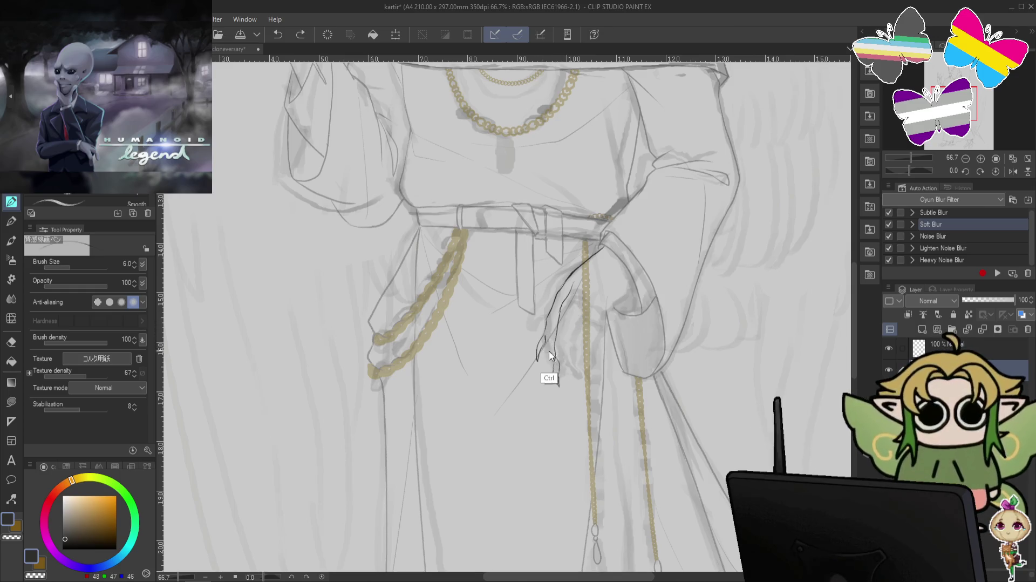
pyautogui.moveTo(616, 221)
pyautogui.mouseDown()
pyautogui.moveTo(646, 459)
pyautogui.moveTo(598, 197)
pyautogui.mouseUp()
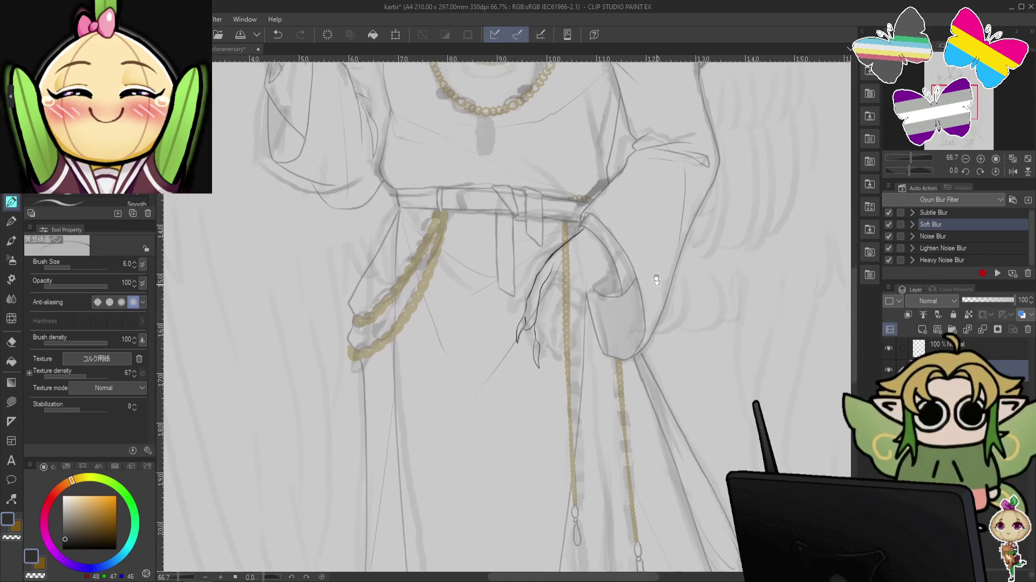
# - Redraw the short claw strokes on the fingertips of the hand on the belt
pyautogui.hotkey('ctrl', 'z')
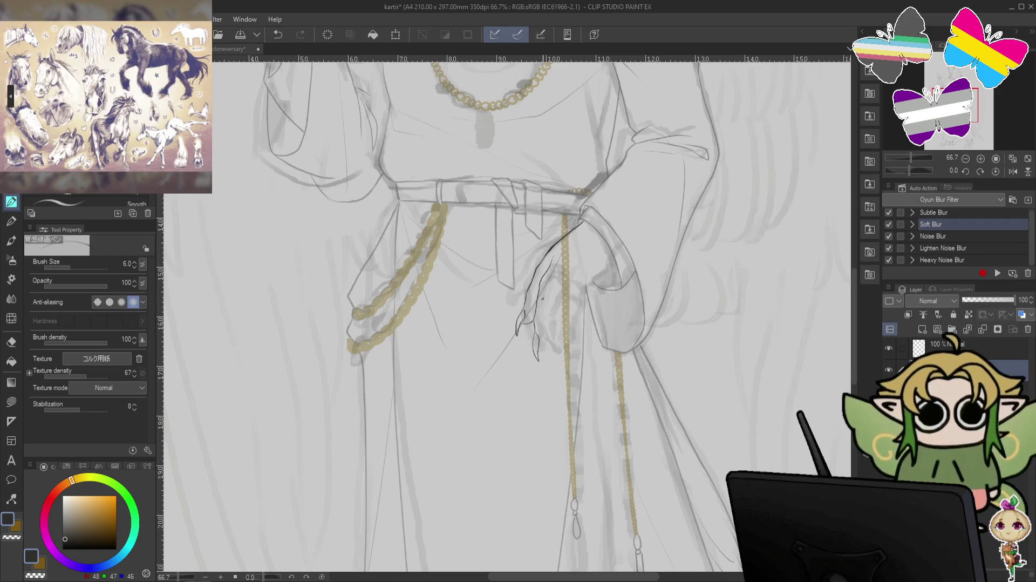
pyautogui.hotkey('ctrl', 'z')
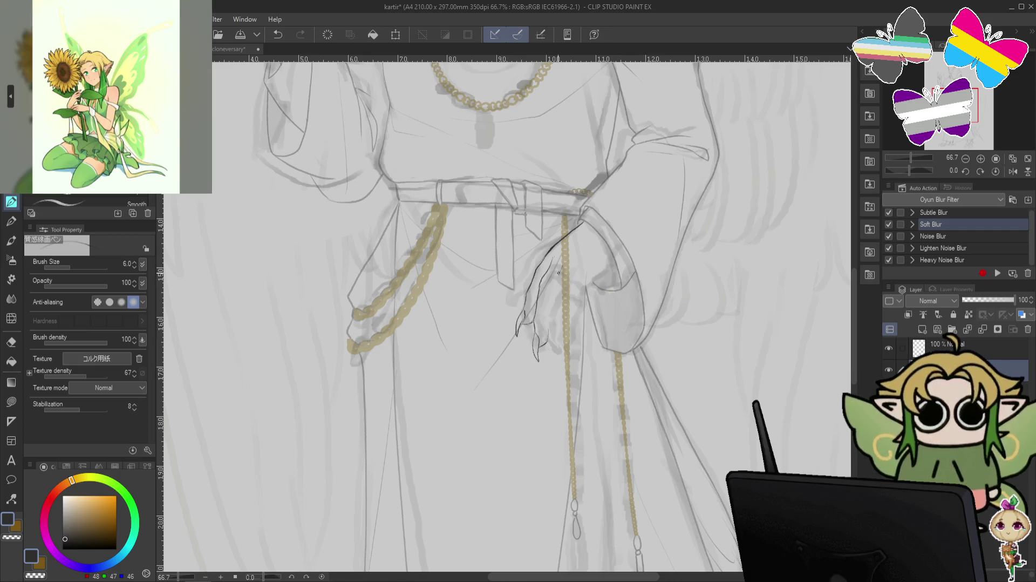
pyautogui.hotkey('ctrl', 'z')
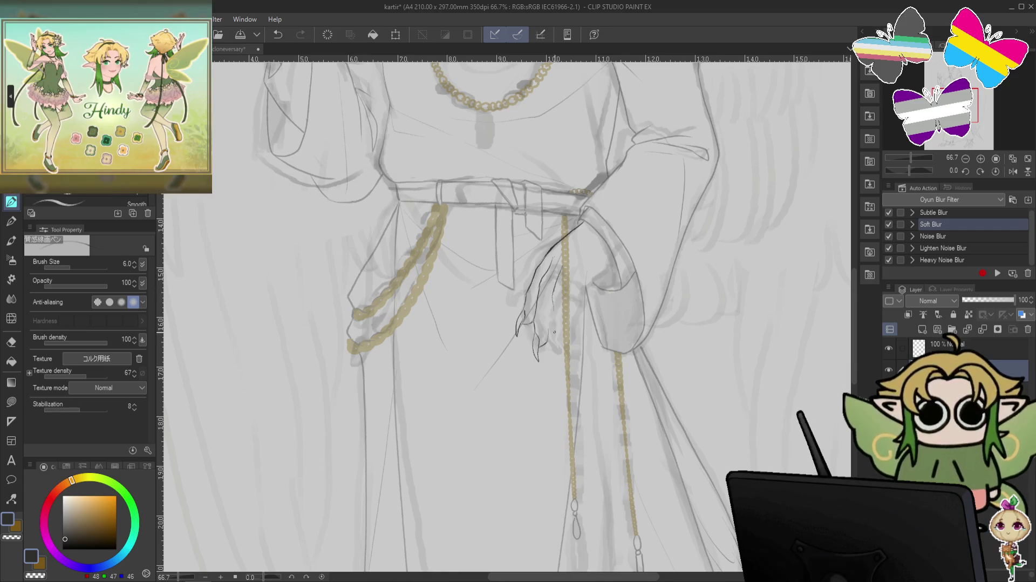
pyautogui.hotkey('ctrl', 'z')
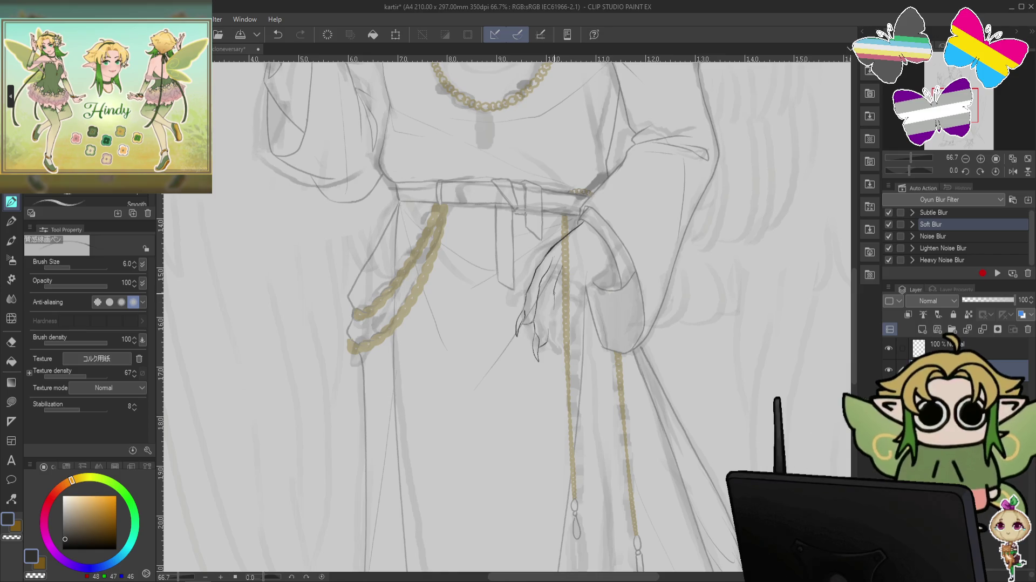
pyautogui.moveTo(552, 314); pyautogui.dragTo(564, 355)
pyautogui.hotkey('ctrl', 'z')
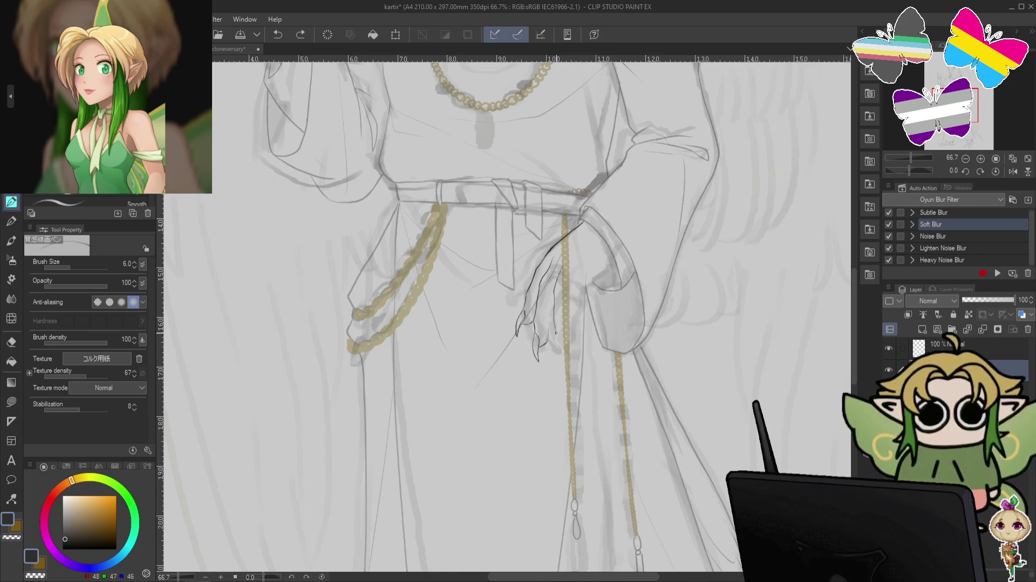
pyautogui.moveTo(557, 335); pyautogui.dragTo(564, 353)
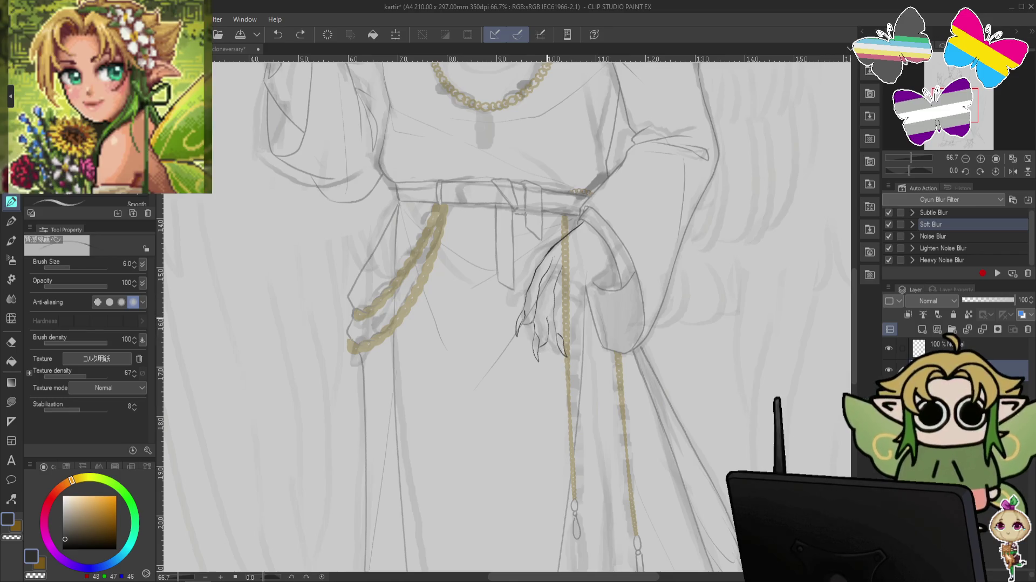
pyautogui.moveTo(545, 303); pyautogui.dragTo(550, 319)
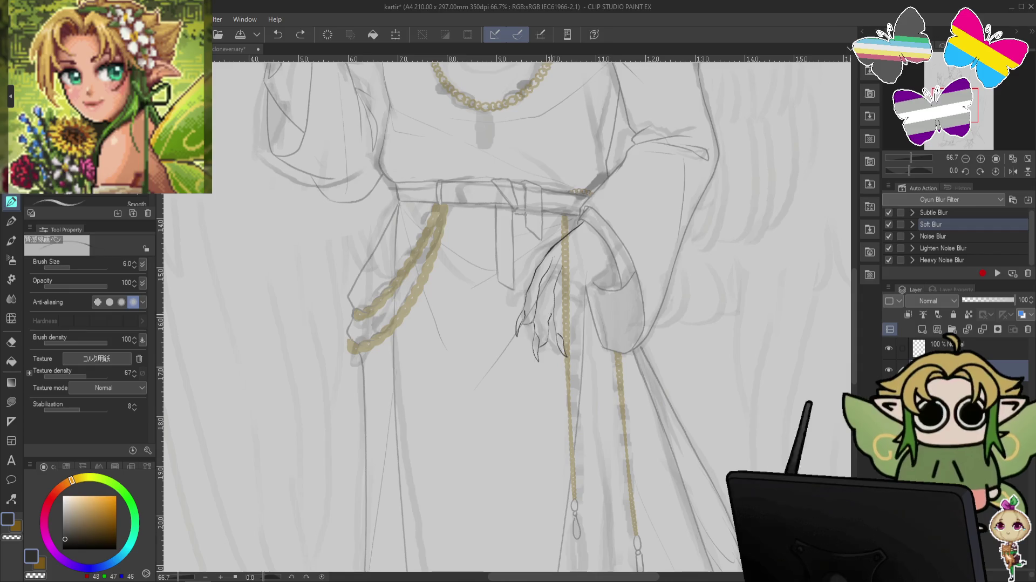
pyautogui.hotkey('ctrl', 'z')
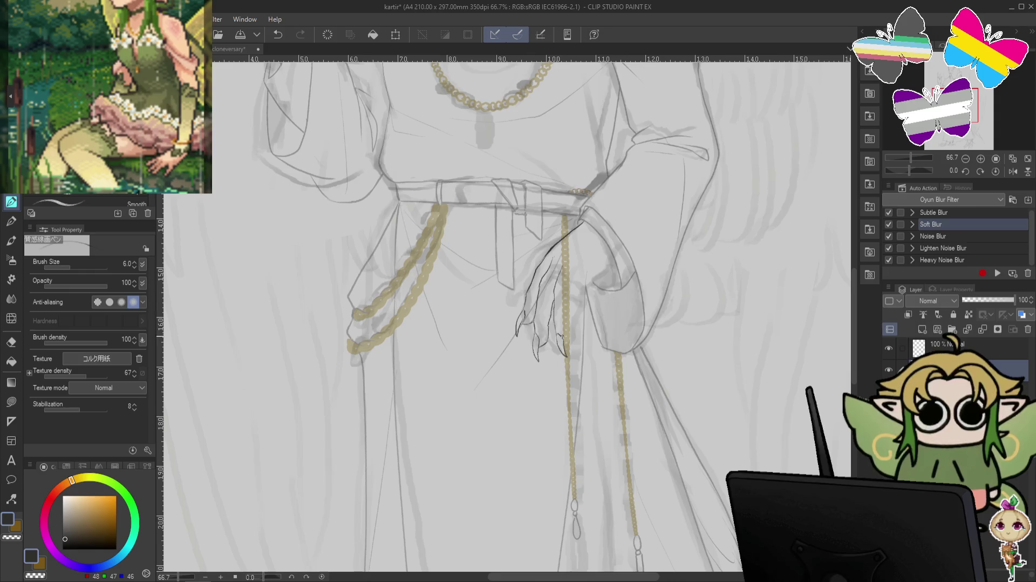
# - Zoom out to 50% to view the figure from the head down
pyautogui.scroll(2, 532, 316)
pyautogui.hotkey('ctrl', '-')
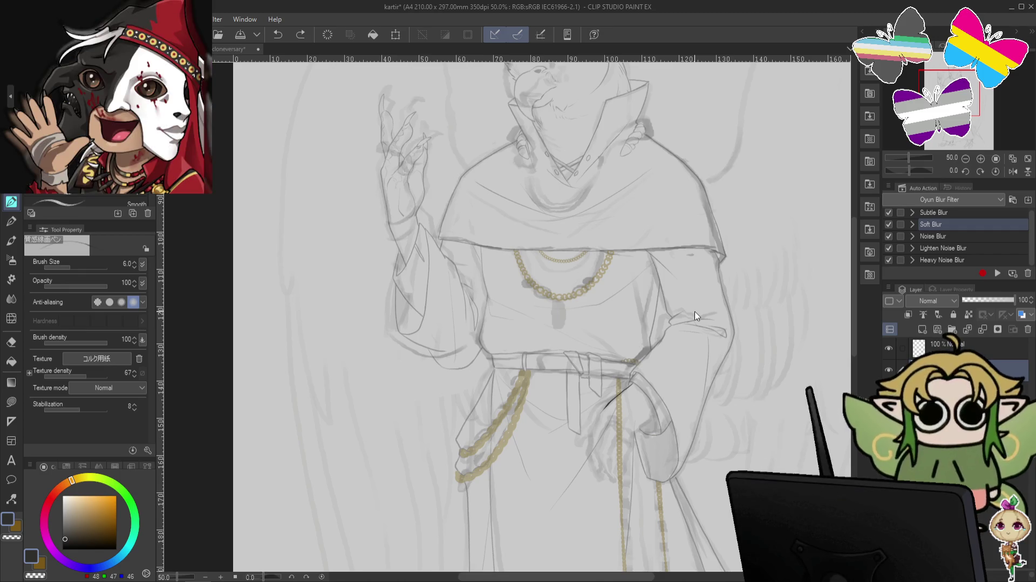
pyautogui.moveTo(745, 329); pyautogui.dragTo(645, 224)
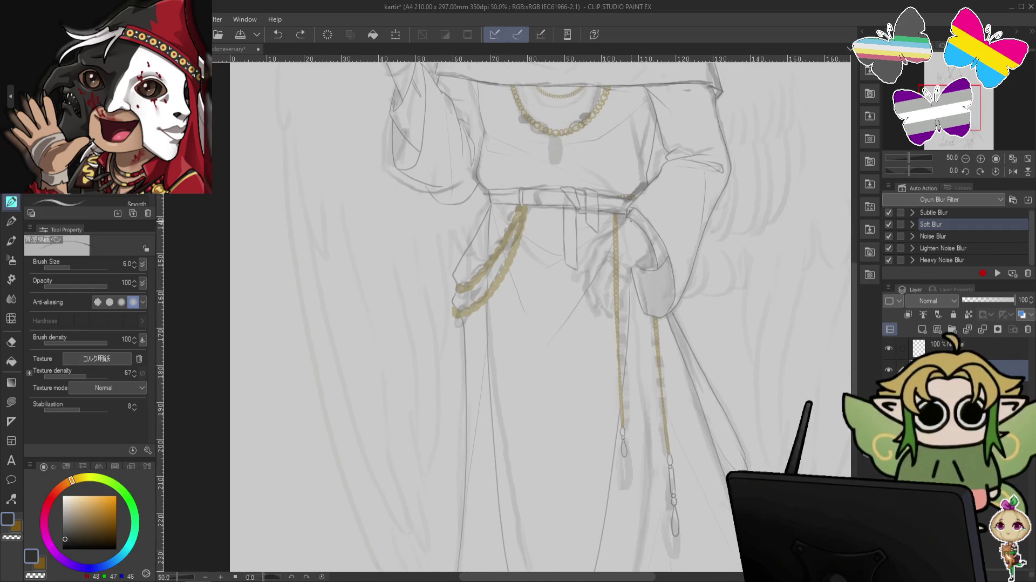
# - Sketch and retry the second hand's finger lines across the belt near its knot
pyautogui.moveTo(630, 220)
pyautogui.mouseDown()
pyautogui.moveTo(581, 225)
pyautogui.moveTo(606, 221)
pyautogui.mouseUp()
pyautogui.hotkey('ctrl', 'z')
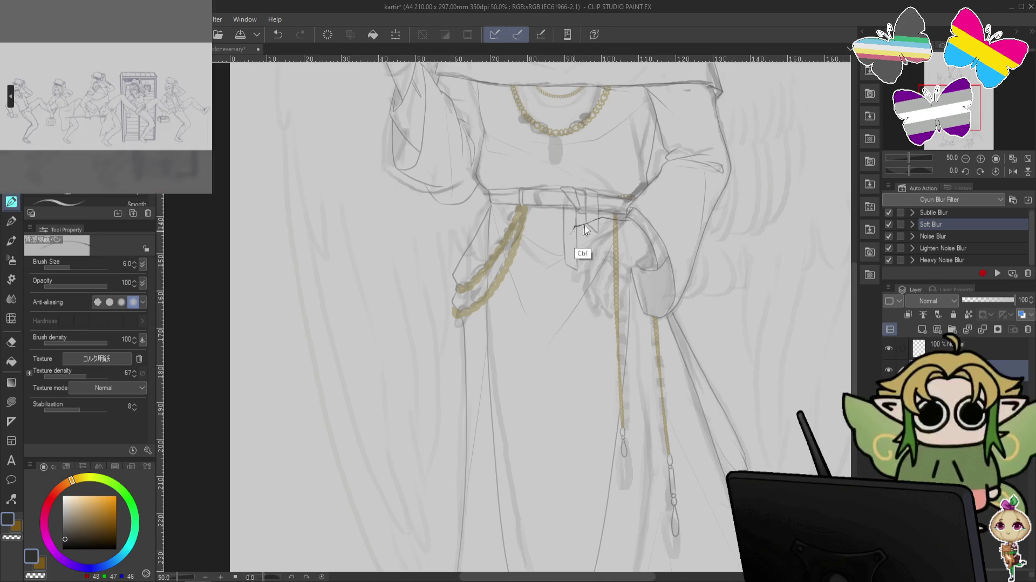
pyautogui.hotkey('ctrl', 'z')
pyautogui.moveTo(568, 242); pyautogui.dragTo(570, 230)
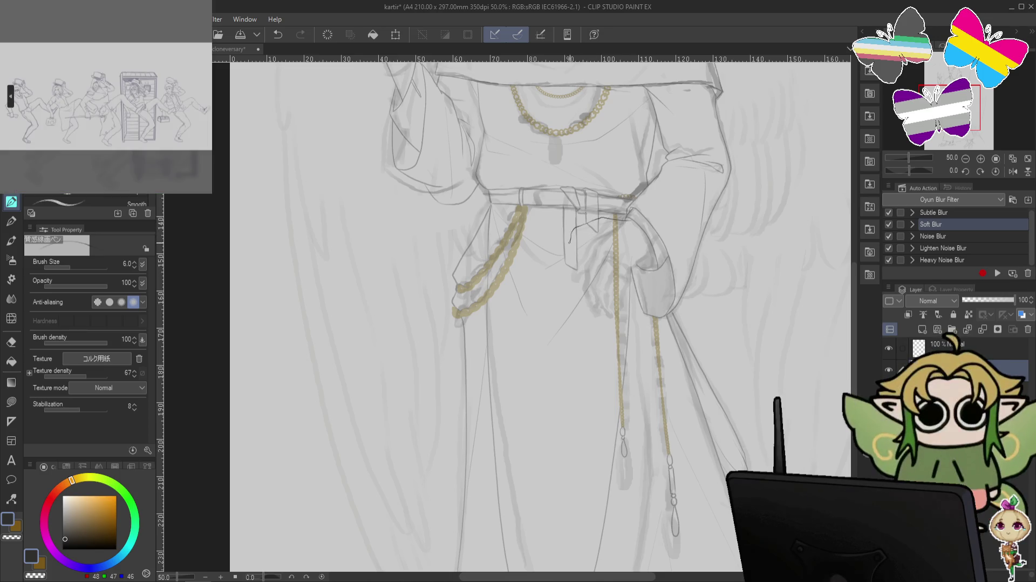
pyautogui.hotkey('ctrl', 'z')
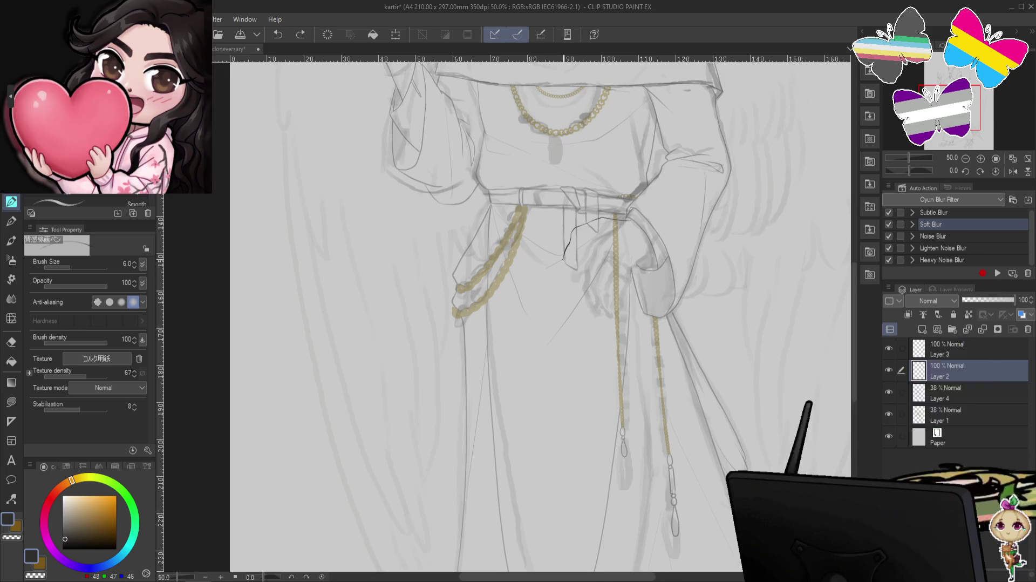
pyautogui.moveTo(567, 260); pyautogui.dragTo(564, 278)
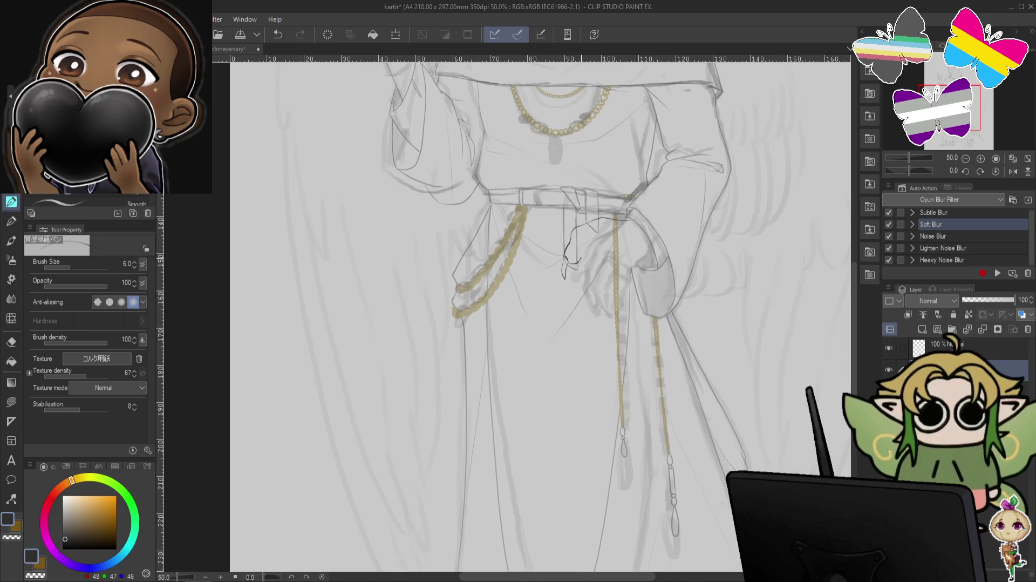
pyautogui.hotkey('ctrl', 'z')
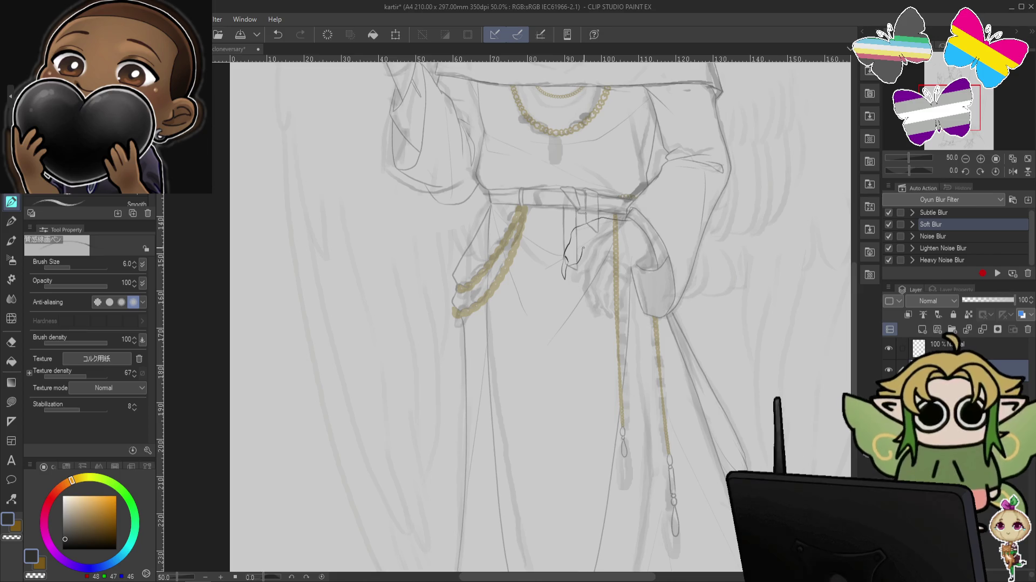
pyautogui.hotkey('ctrl', 'z')
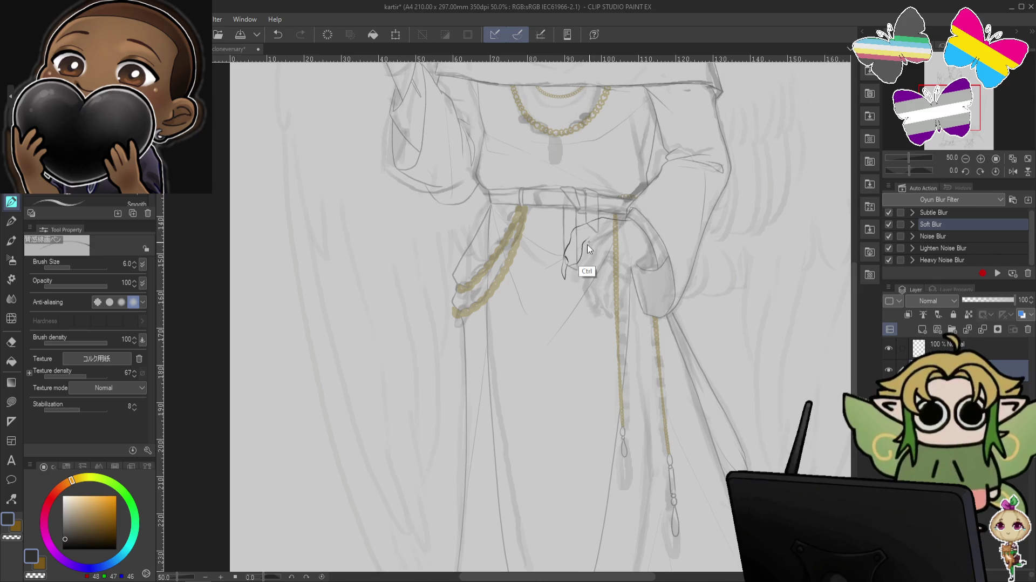
pyautogui.moveTo(591, 238); pyautogui.dragTo(610, 247)
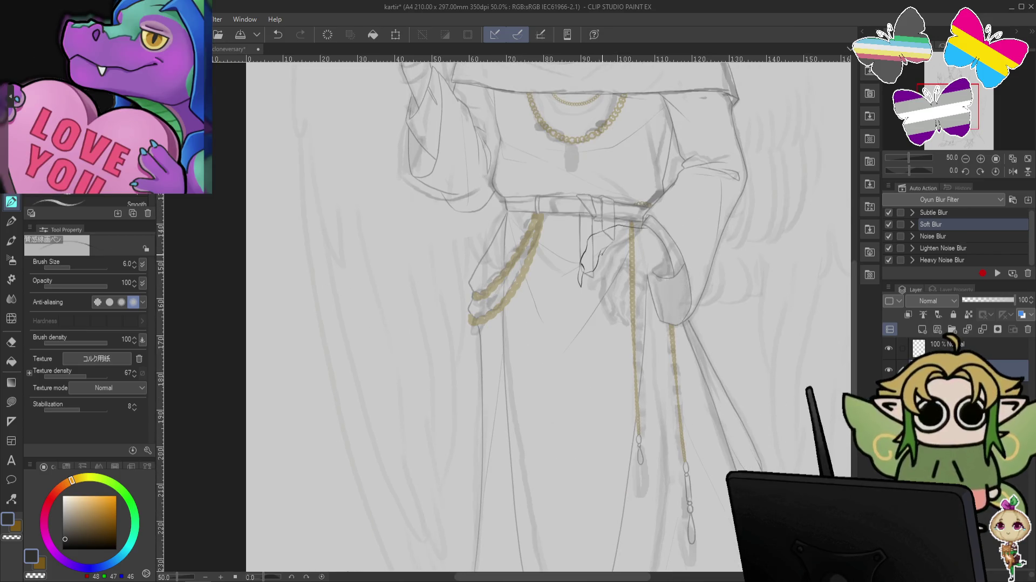
pyautogui.hotkey('ctrl', 'z')
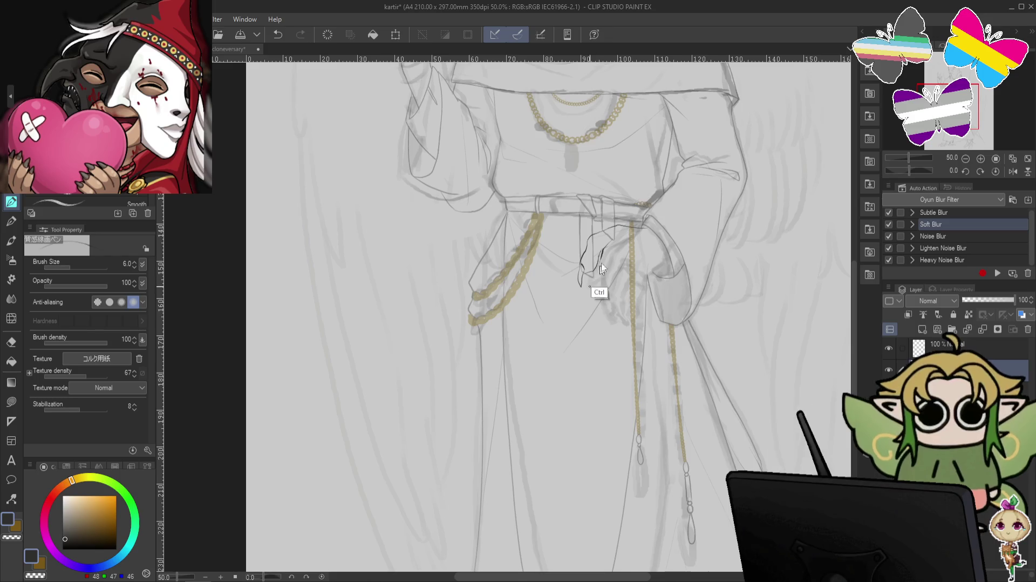
pyautogui.moveTo(729, 164)
pyautogui.mouseDown()
pyautogui.moveTo(745, 350)
pyautogui.moveTo(731, 254)
pyautogui.mouseUp()
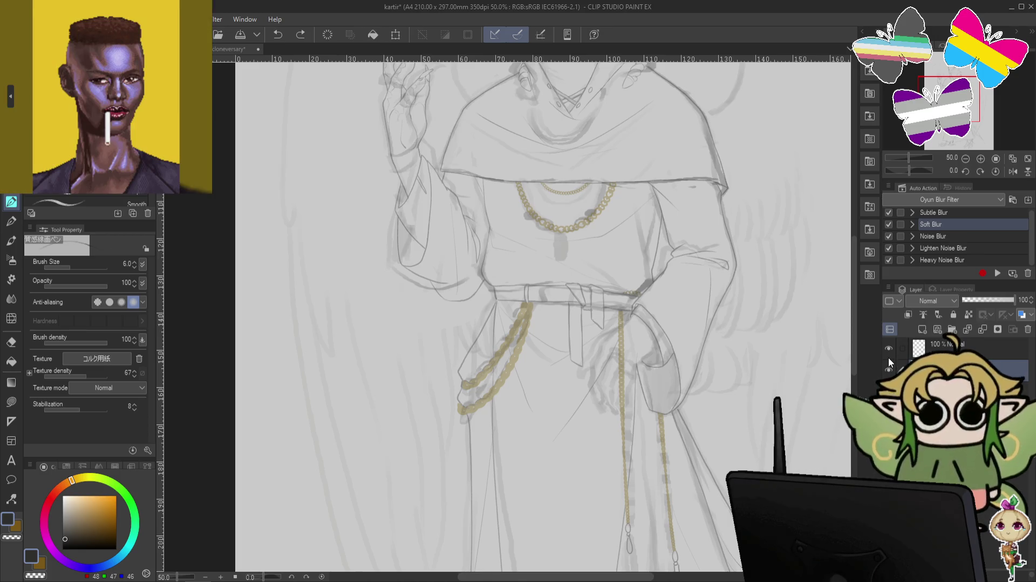
# - Flip the canvas view horizontally to check the robed figure
pyautogui.press('h')
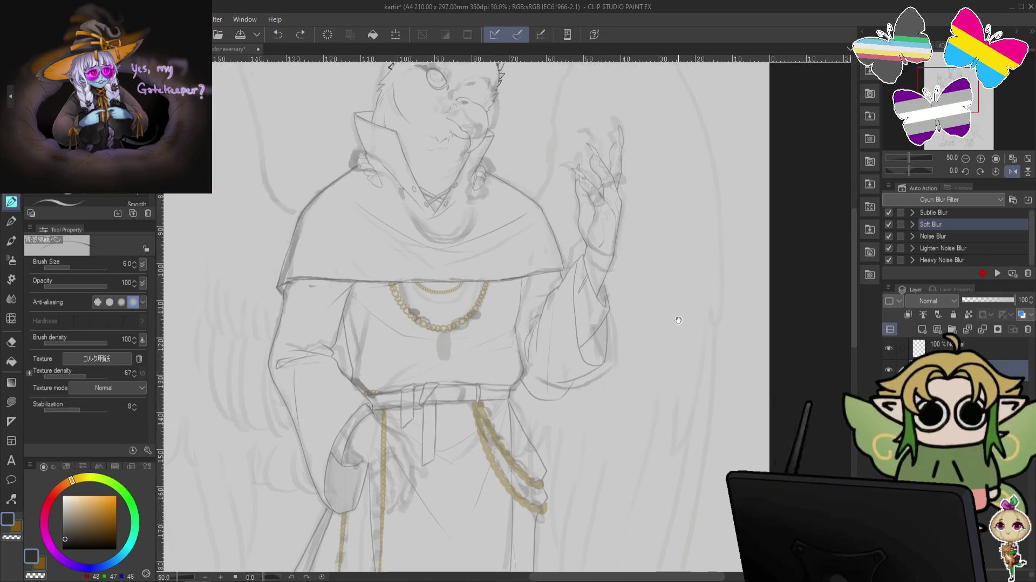
# - Pan to the pocket and draw a short claw stroke beside the hanging chain
pyautogui.moveTo(659, 287); pyautogui.dragTo(731, 205)
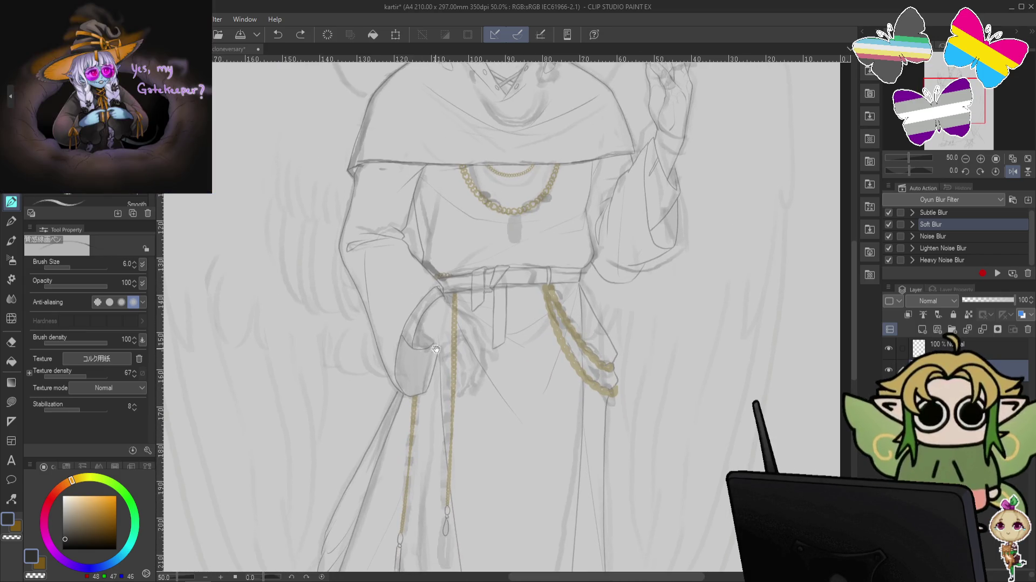
pyautogui.moveTo(423, 337); pyautogui.dragTo(433, 355)
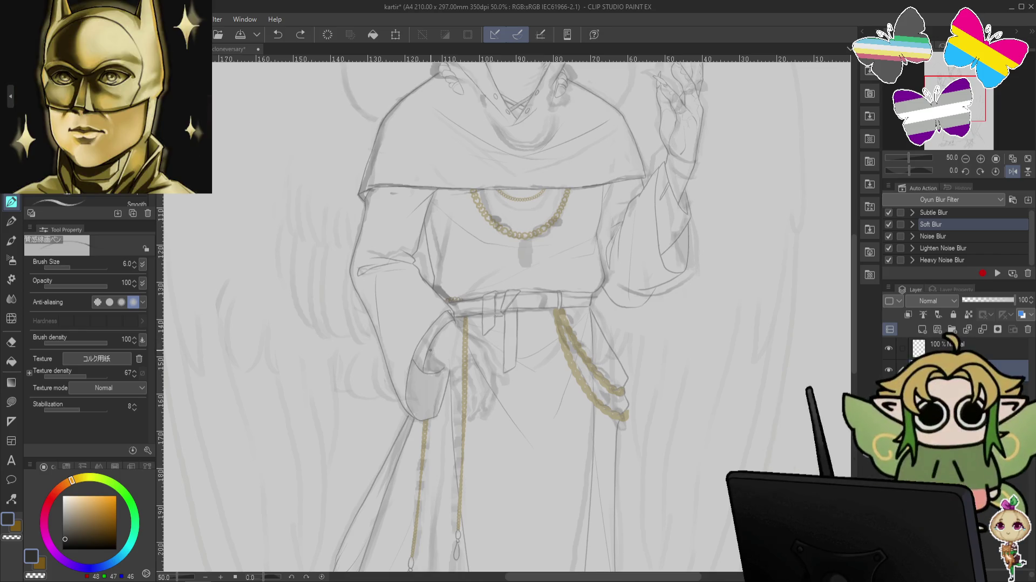
pyautogui.moveTo(429, 344)
pyautogui.mouseDown()
pyautogui.moveTo(449, 377)
pyautogui.moveTo(443, 370)
pyautogui.mouseUp()
pyautogui.hotkey('ctrl', 'z')
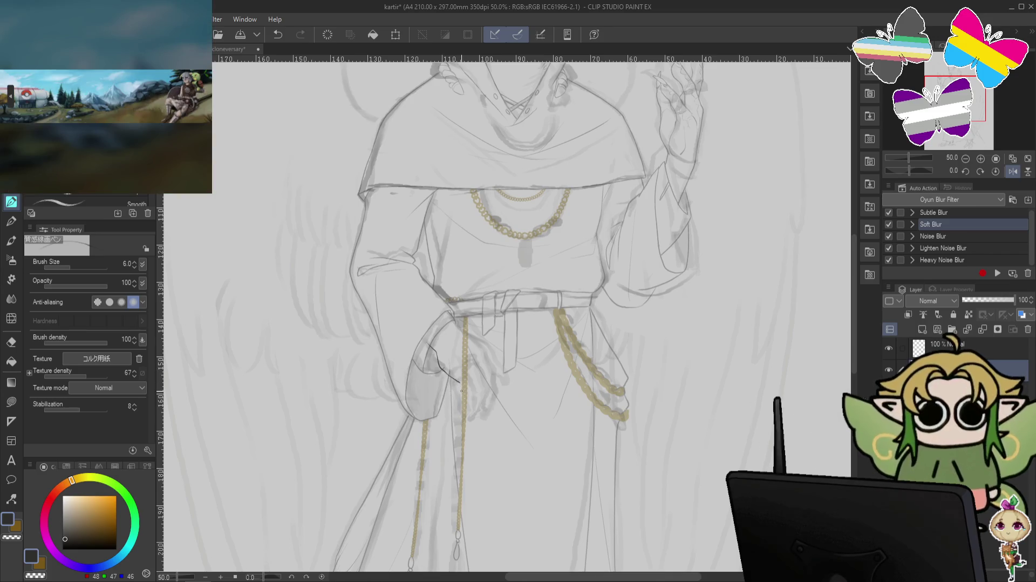
pyautogui.hotkey('ctrl', 'z')
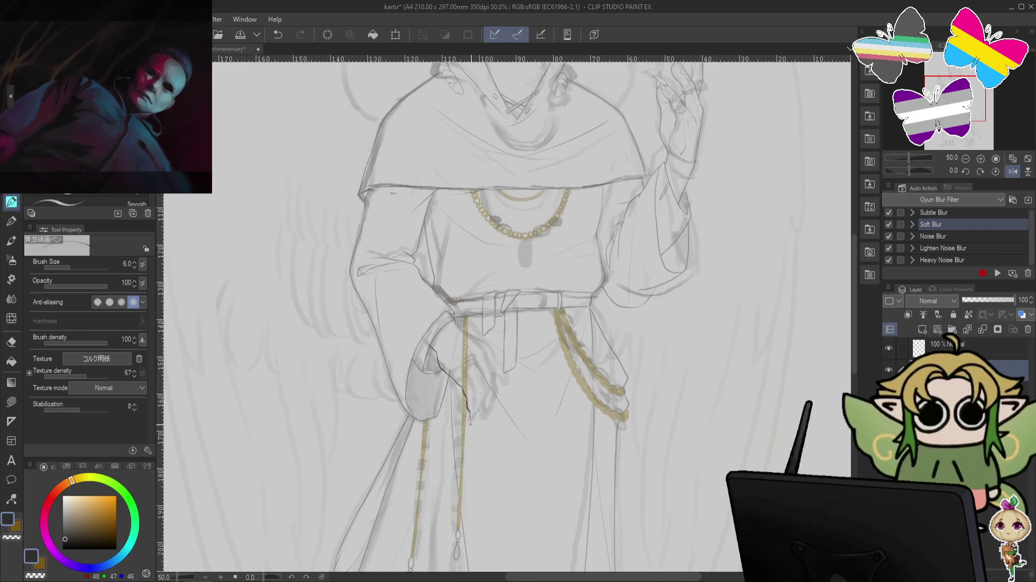
# - Draw and retry small hooked claws curling over the hanging gold chain by the pocket
pyautogui.hotkey('ctrl', 'z')
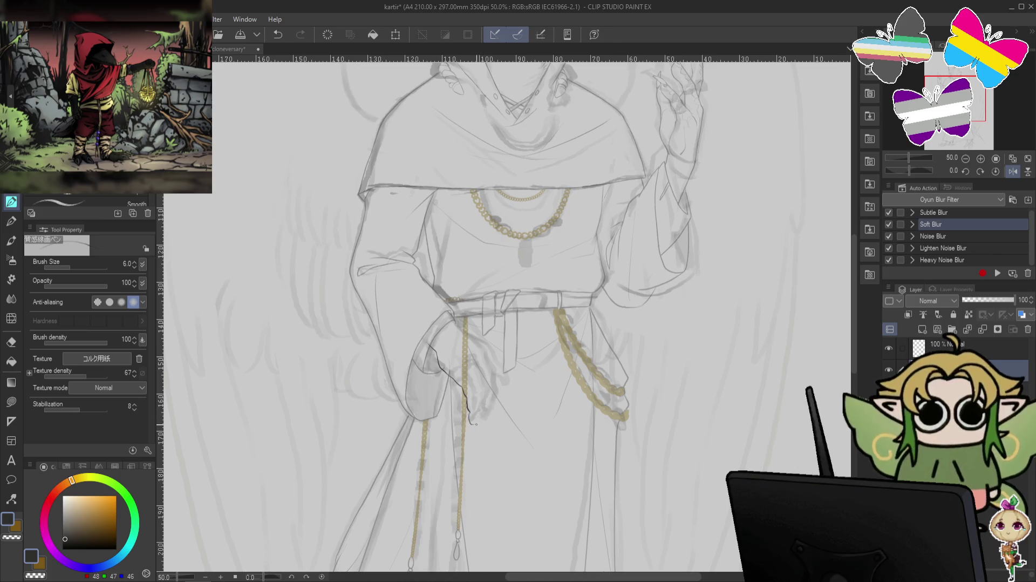
pyautogui.hotkey('ctrl', 'z')
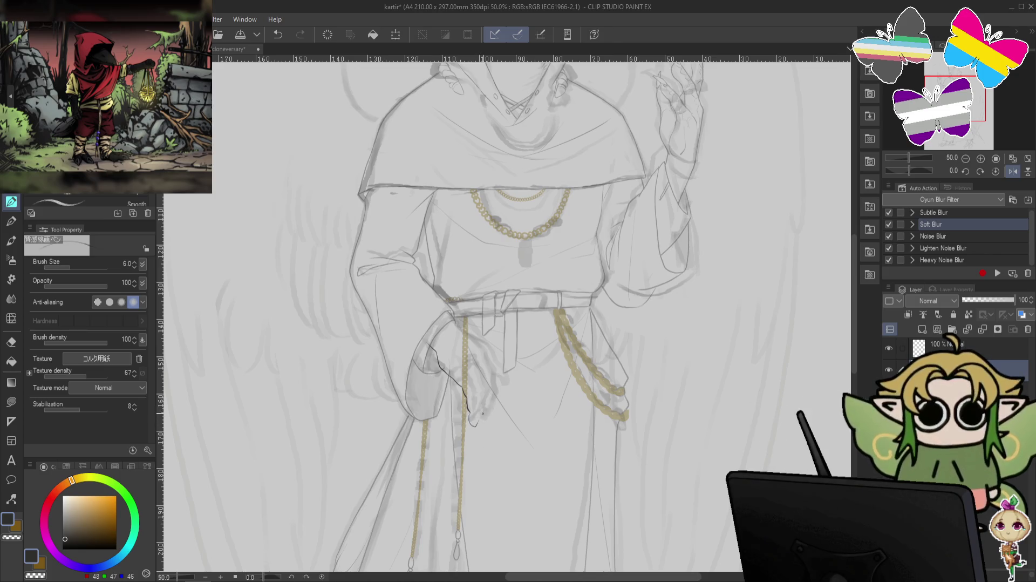
pyautogui.hotkey('ctrl', 'z')
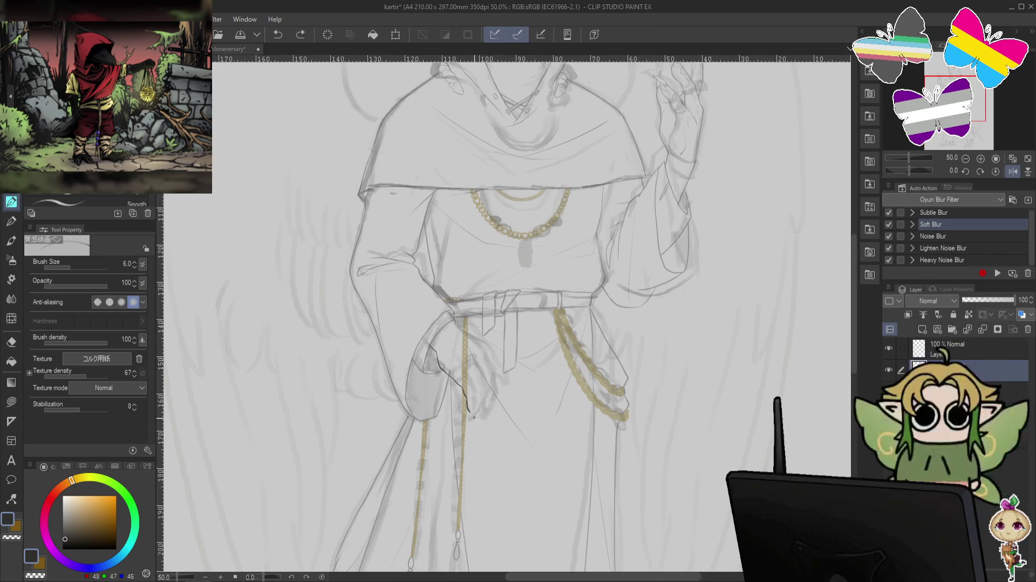
pyautogui.moveTo(470, 411); pyautogui.dragTo(473, 432)
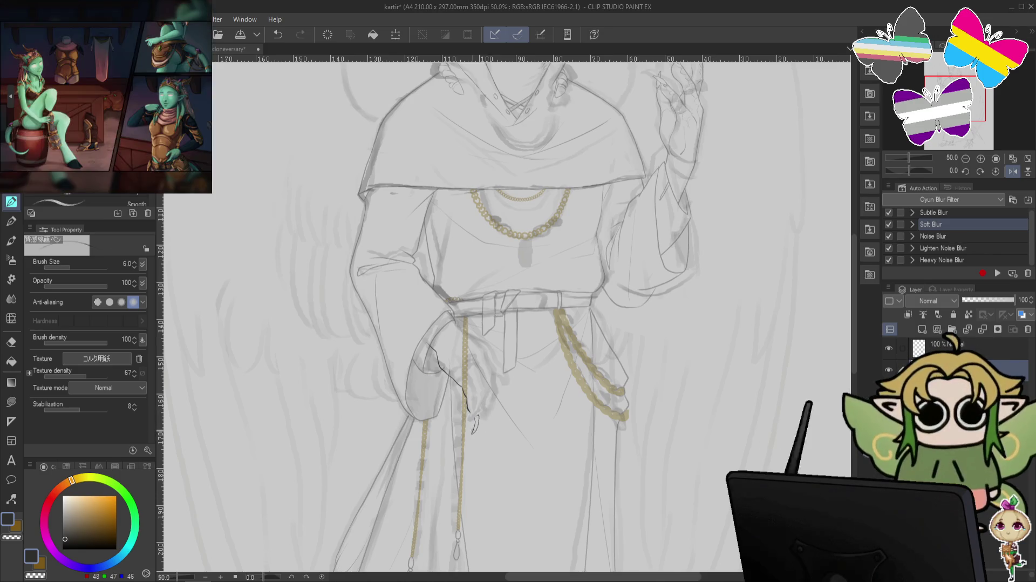
pyautogui.hotkey('ctrl', 'z')
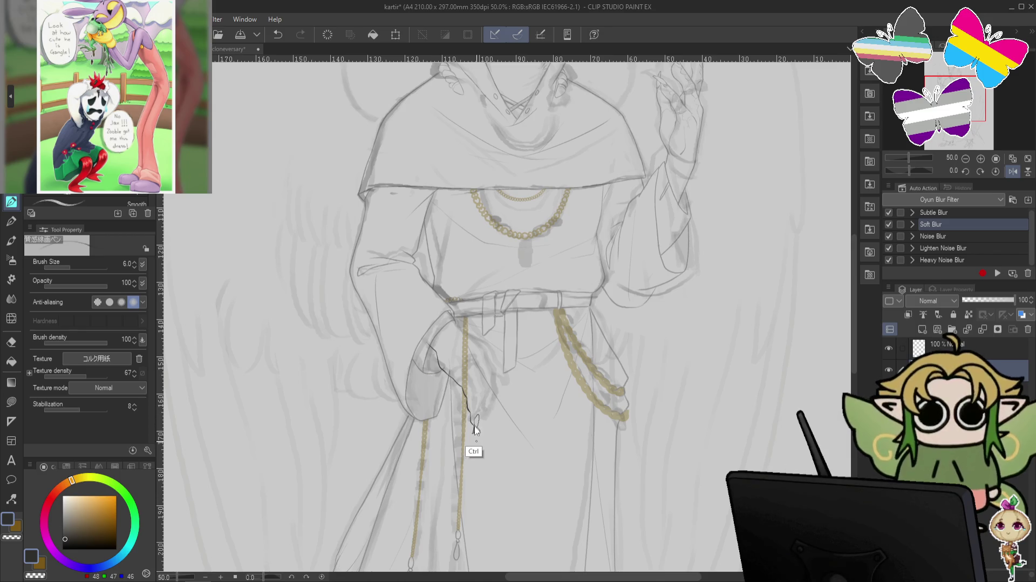
pyautogui.hotkey('ctrl', 'z')
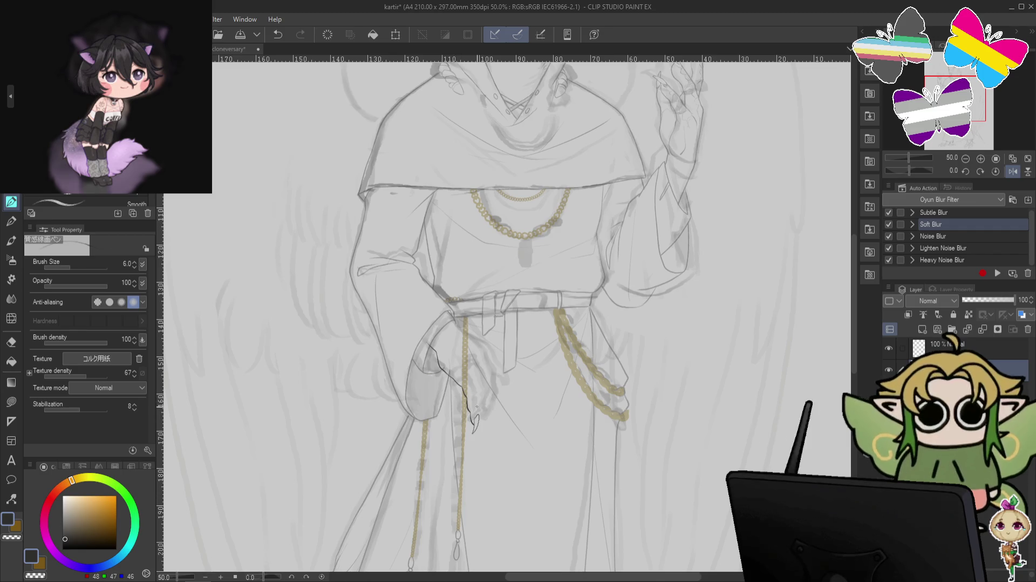
pyautogui.hotkey('ctrl', 'z')
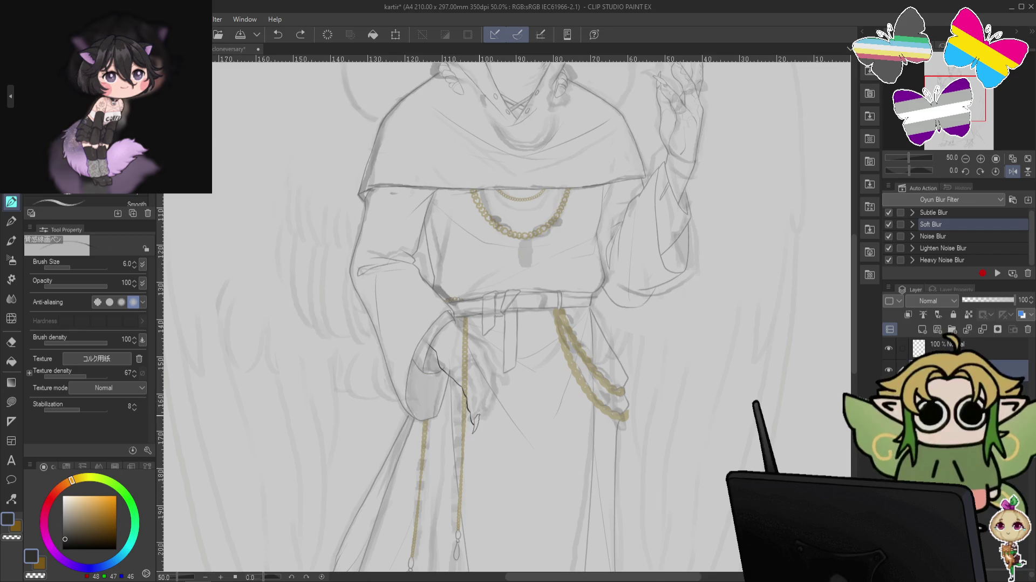
pyautogui.hotkey('ctrl', 'z')
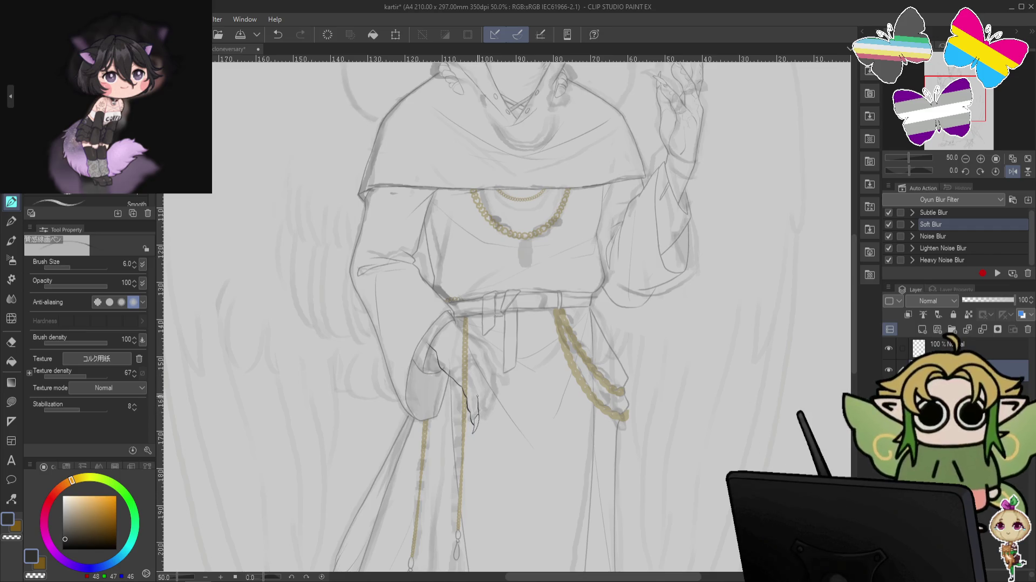
pyautogui.hotkey('ctrl', 'z')
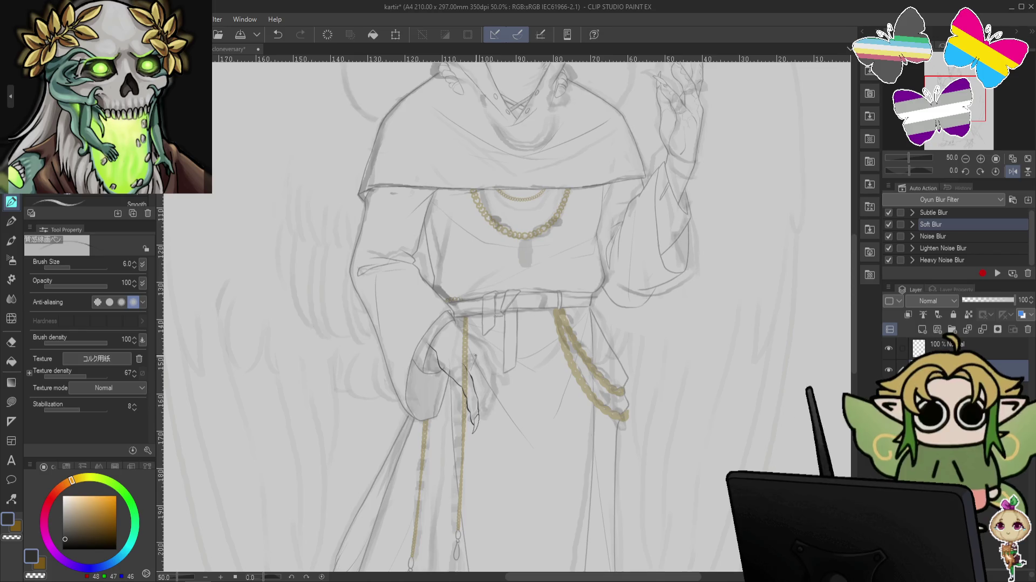
# - Redraw short claw lines on the gripping hand, then flip the canvas view horizontally
pyautogui.hotkey('ctrl', 'z')
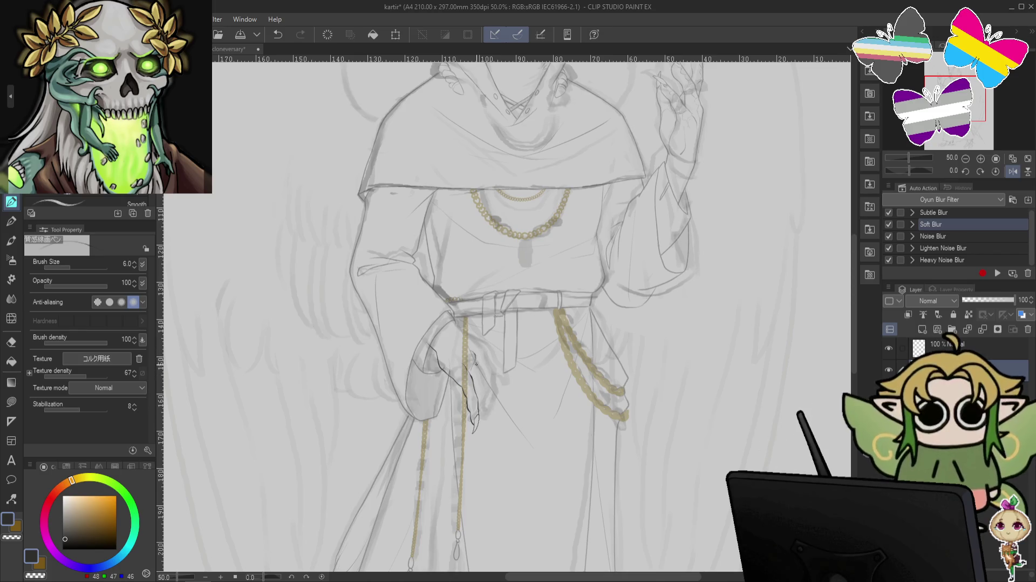
pyautogui.hotkey('ctrl', 'z')
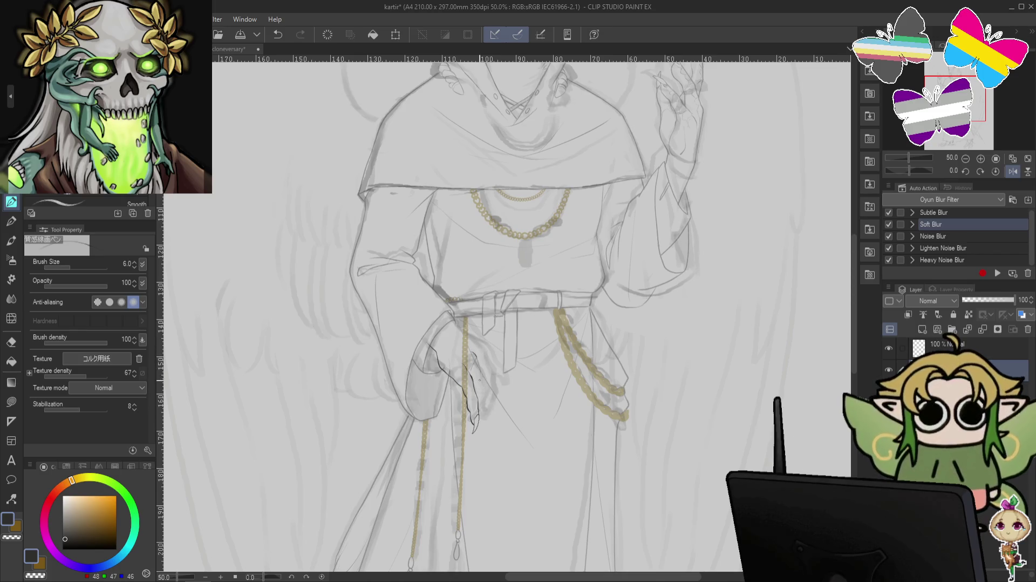
pyautogui.hotkey('ctrl', 'z')
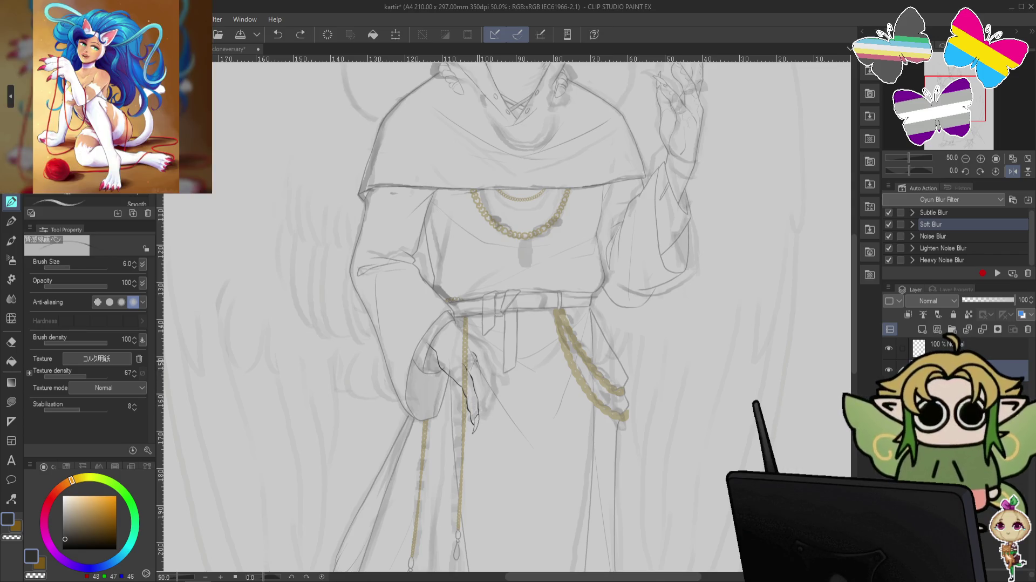
pyautogui.hotkey('ctrl', 'z')
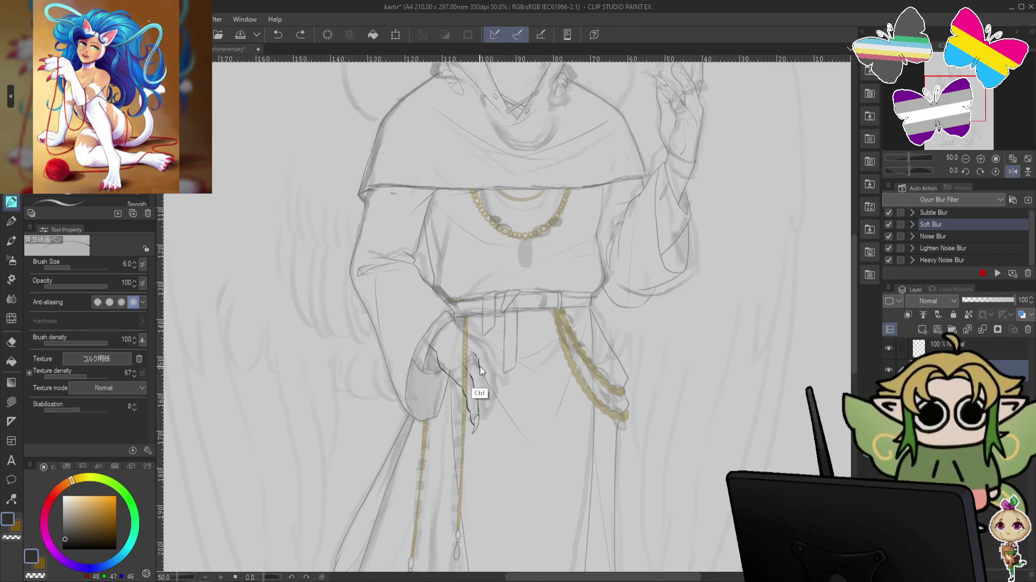
pyautogui.hotkey('ctrl', 'z')
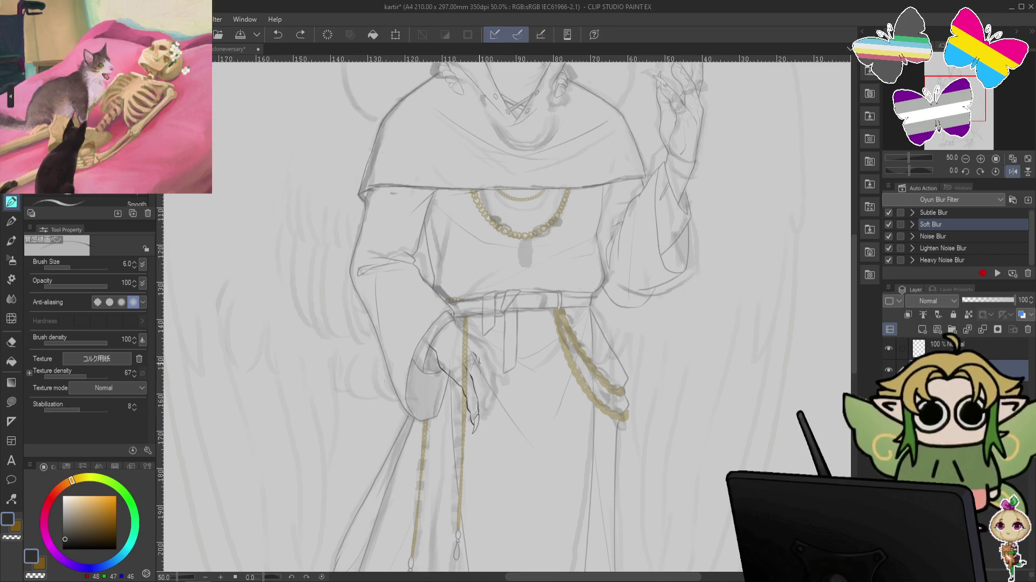
pyautogui.moveTo(482, 371); pyautogui.dragTo(485, 390)
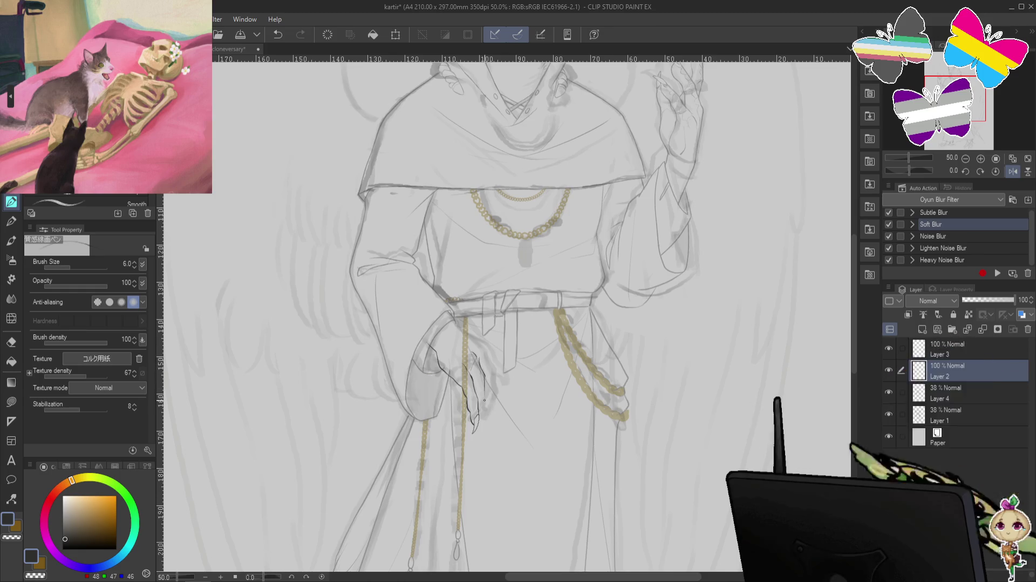
pyautogui.hotkey('ctrl', 'z')
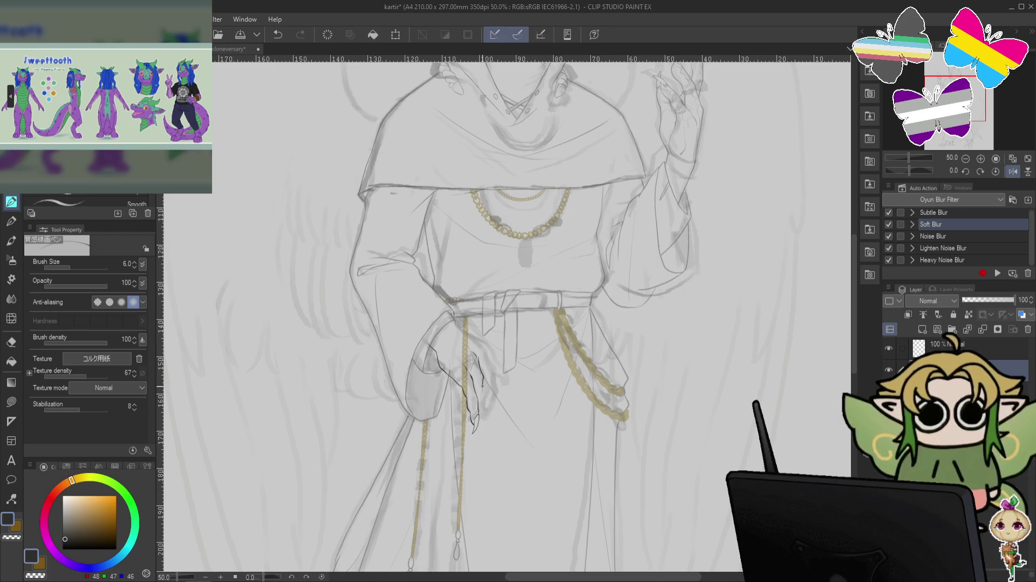
pyautogui.moveTo(481, 385); pyautogui.dragTo(483, 398)
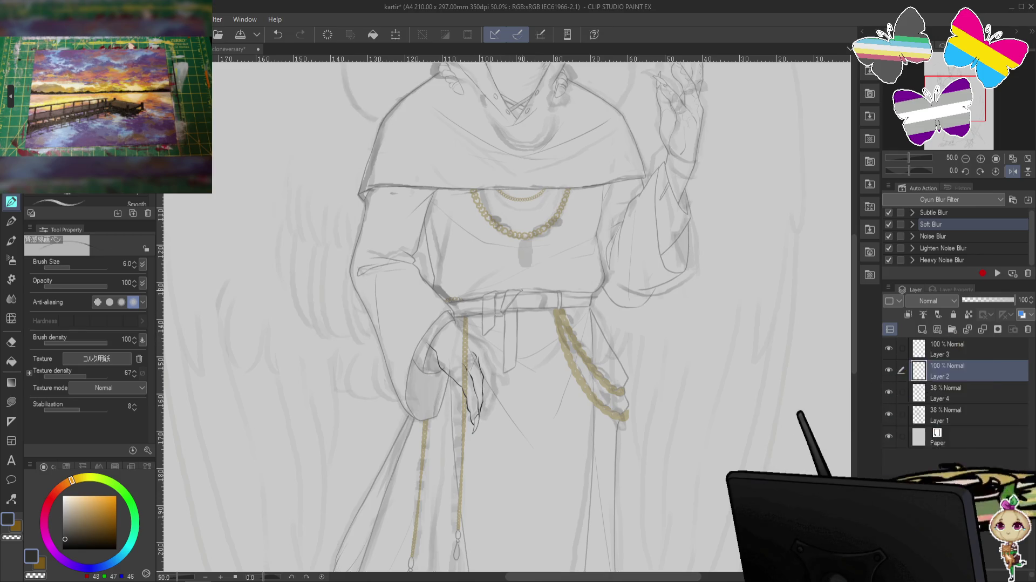
pyautogui.press('h')
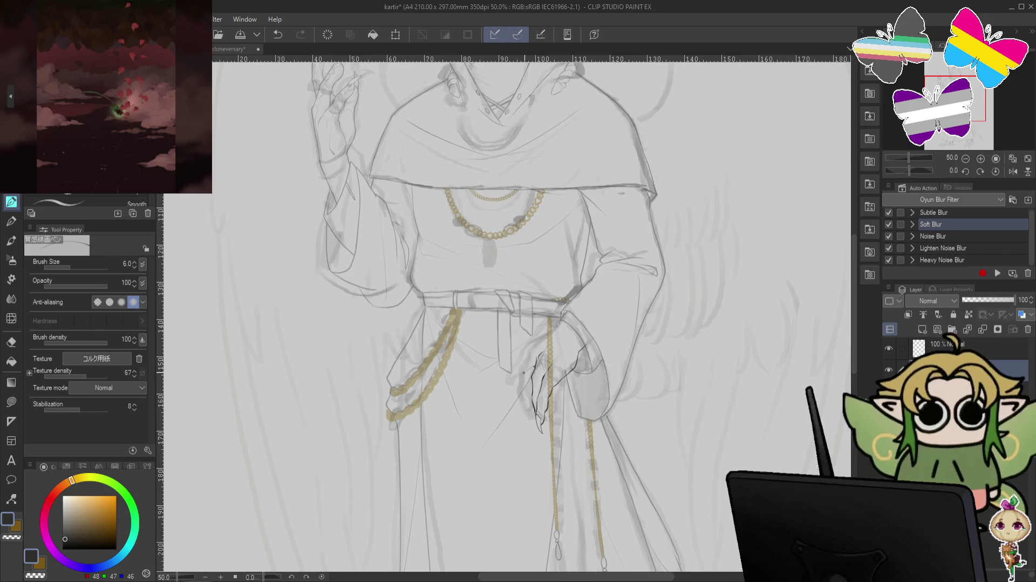
# - Redraw the long clawed fingers reaching from the belt over the hanging chain
pyautogui.hotkey('ctrl', 'z')
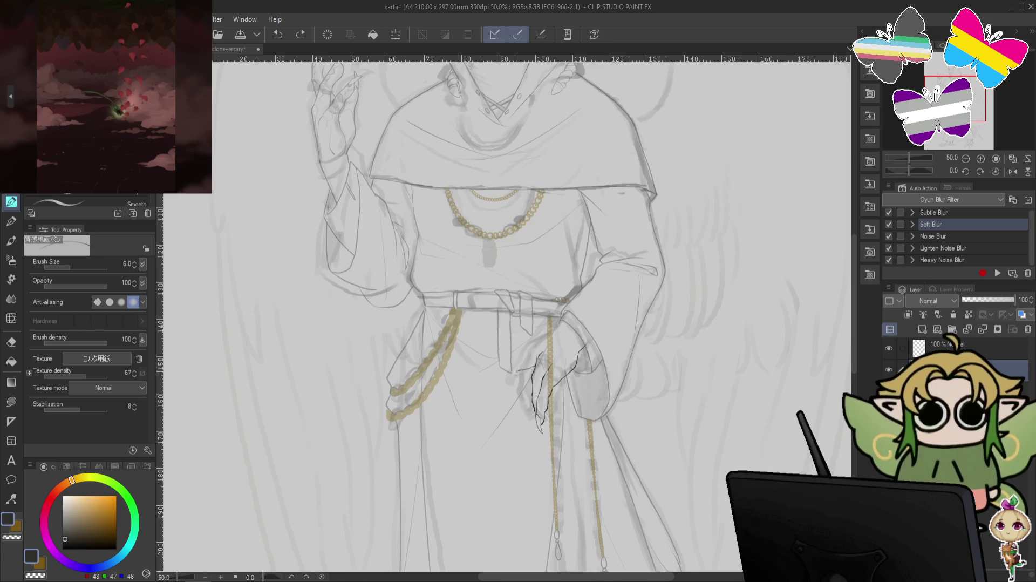
pyautogui.hotkey('ctrl', 'y')
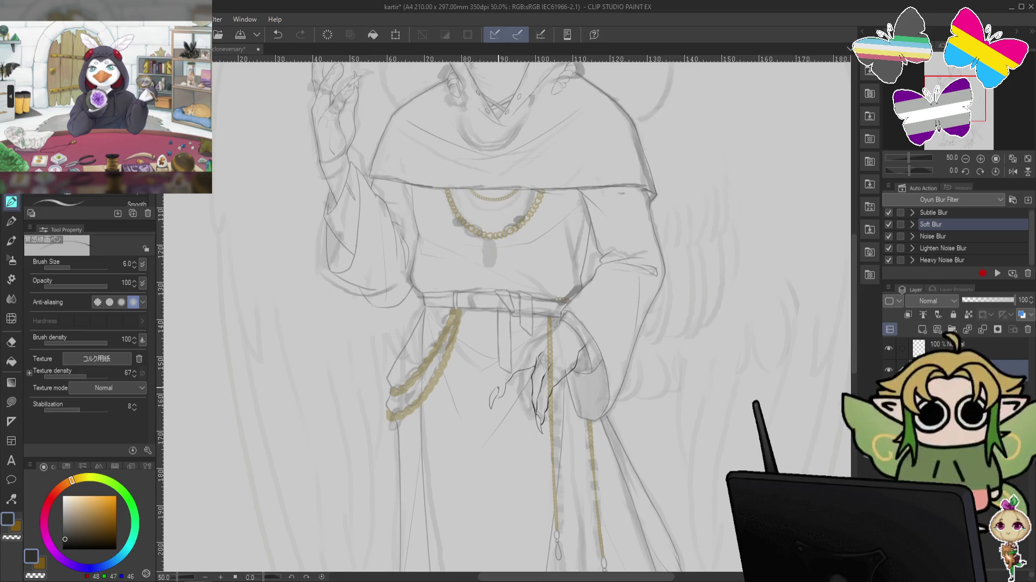
pyautogui.hotkey('ctrl', 'z')
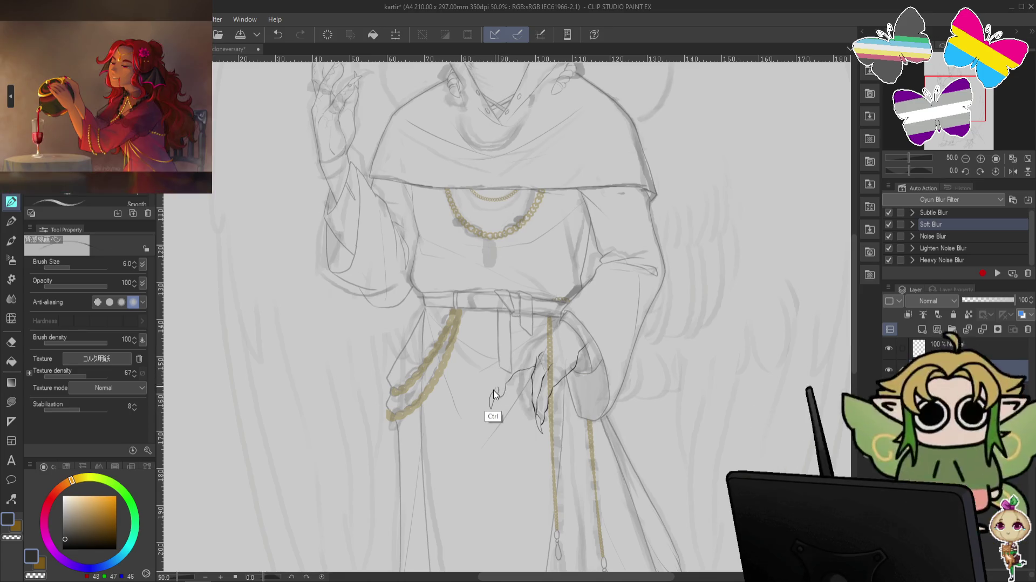
pyautogui.hotkey('ctrl', 'z')
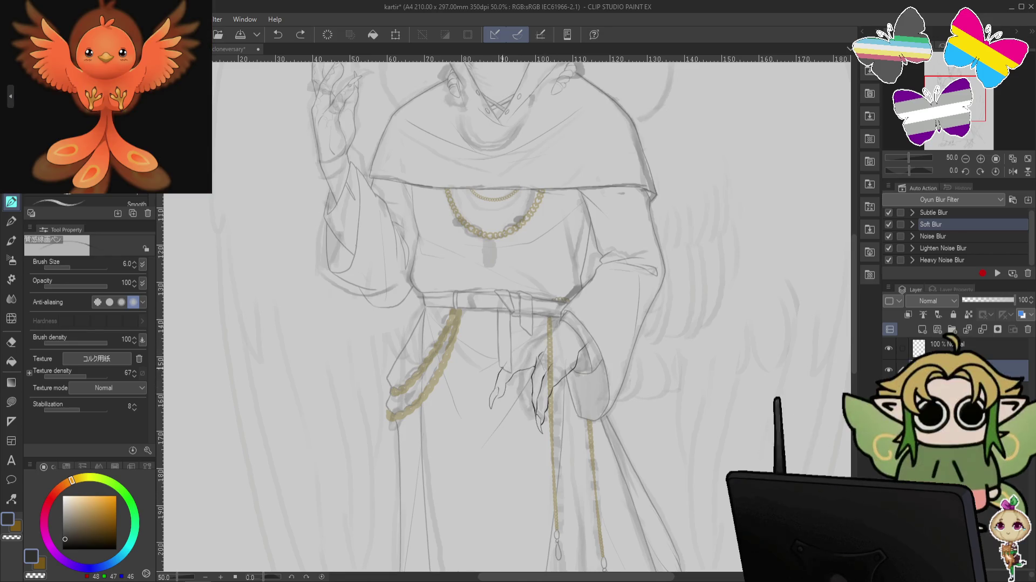
pyautogui.moveTo(517, 355); pyautogui.dragTo(498, 372)
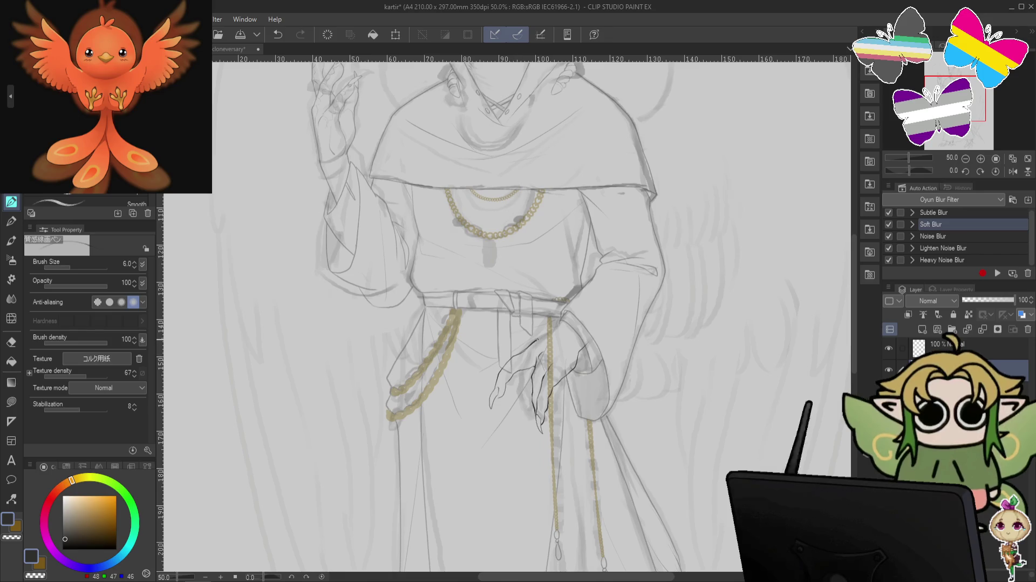
pyautogui.hotkey('ctrl', 'z')
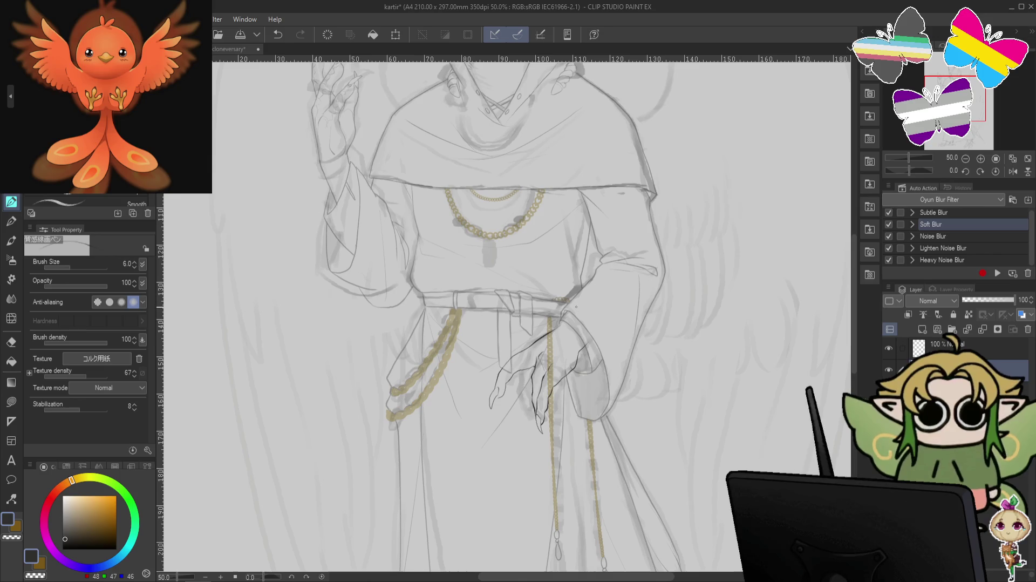
pyautogui.hotkey('ctrl', 'z')
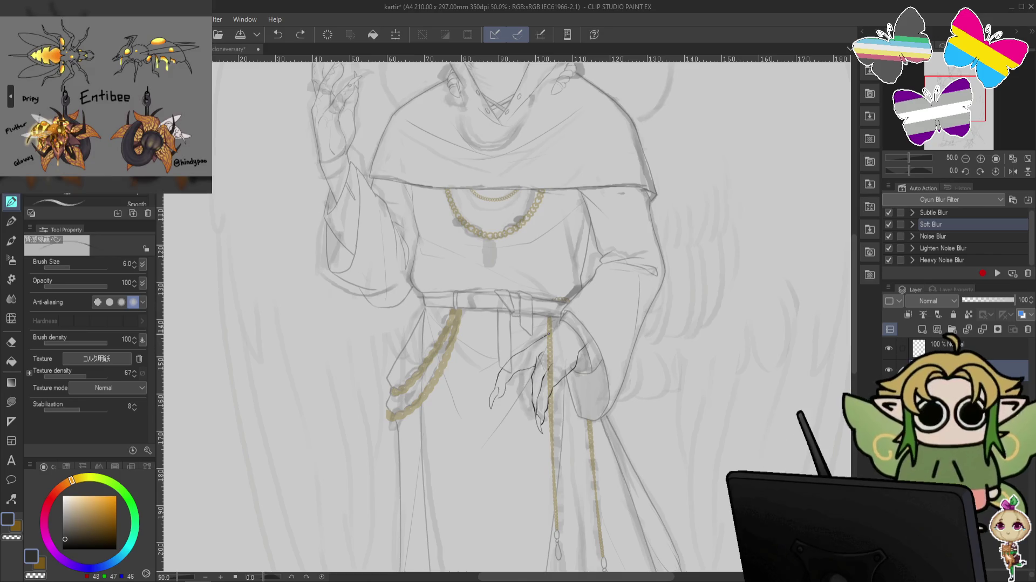
pyautogui.click(681, 222)
pyautogui.scroll(-2, 681, 222)
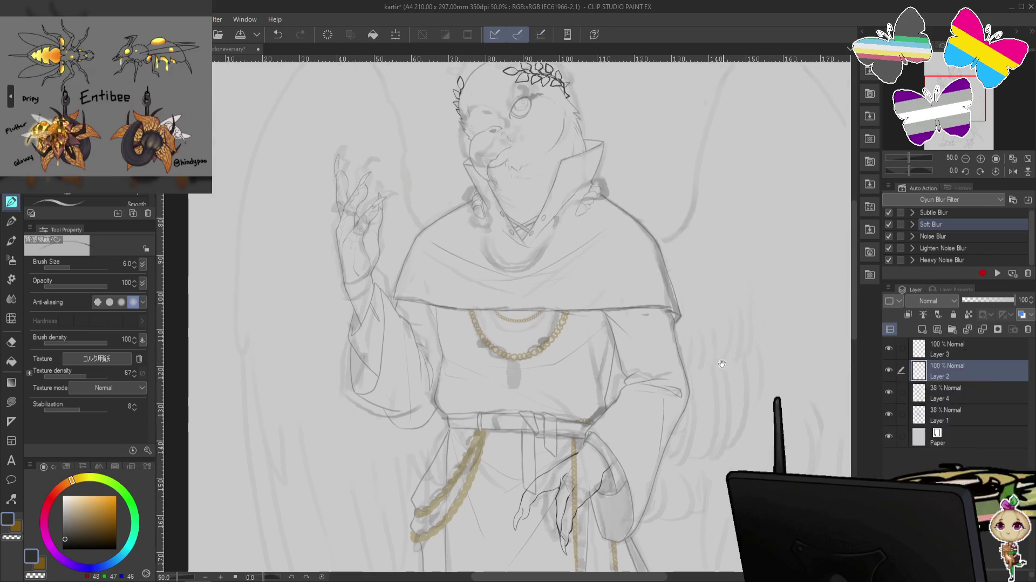
# - Undo back to the grey rough sketch, removing the hand strokes and hiding the lineart and chains
pyautogui.scroll(2, 680, 222)
pyautogui.hotkey('ctrl', 'z')
pyautogui.hotkey('ctrl', 'z')
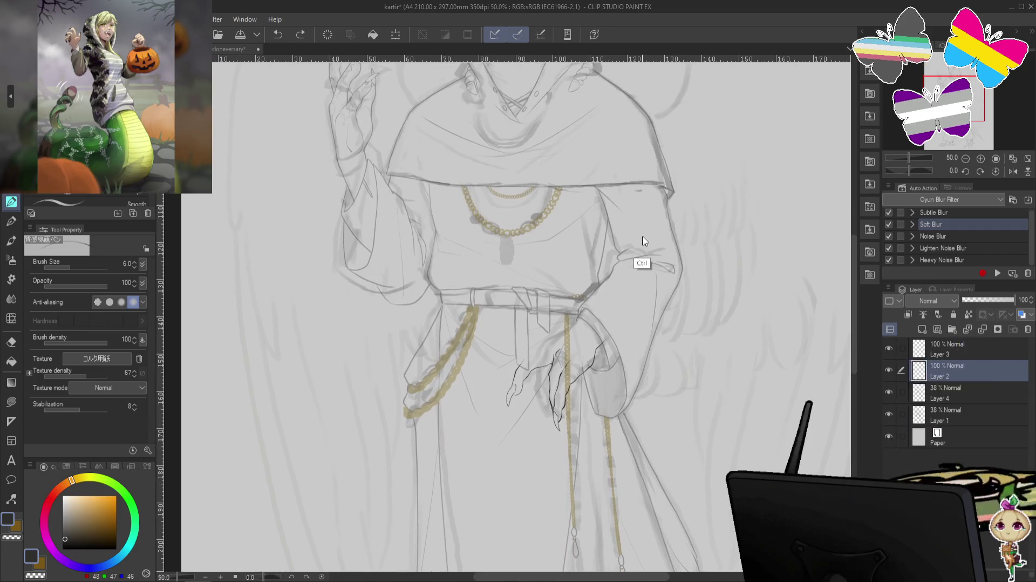
pyautogui.hotkey('ctrl', 'z')
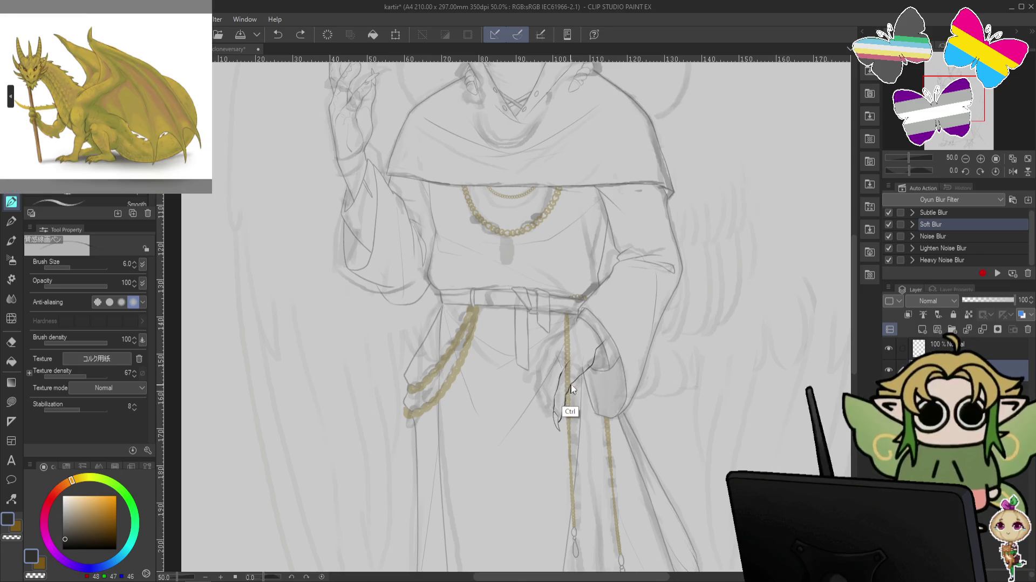
pyautogui.hotkey('ctrl', 'z')
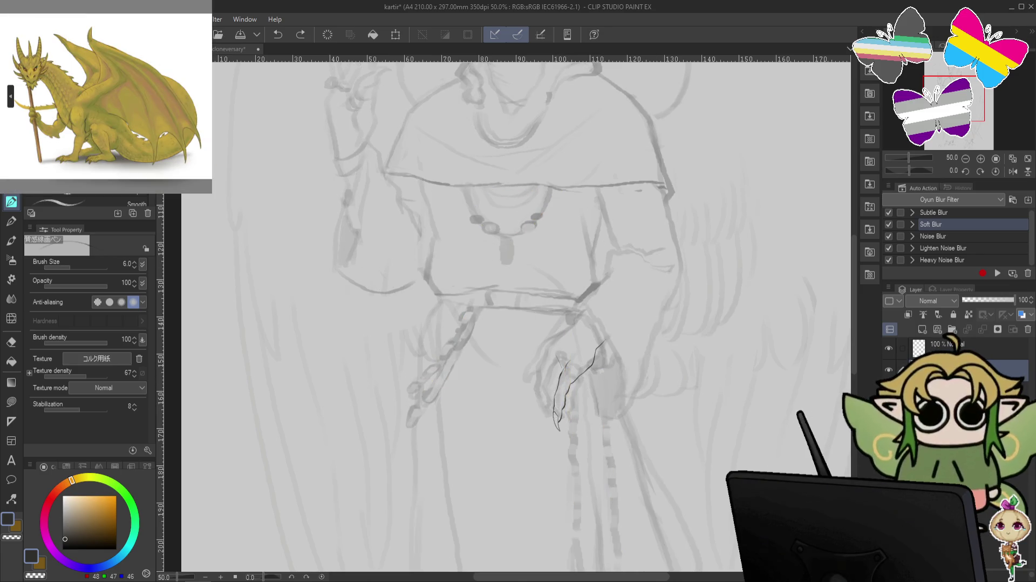
# - Briefly restore the lineart to compare, hide it again, and nudge the view right
pyautogui.hotkey('ctrl', 'y')
pyautogui.hotkey('ctrl', 'z')
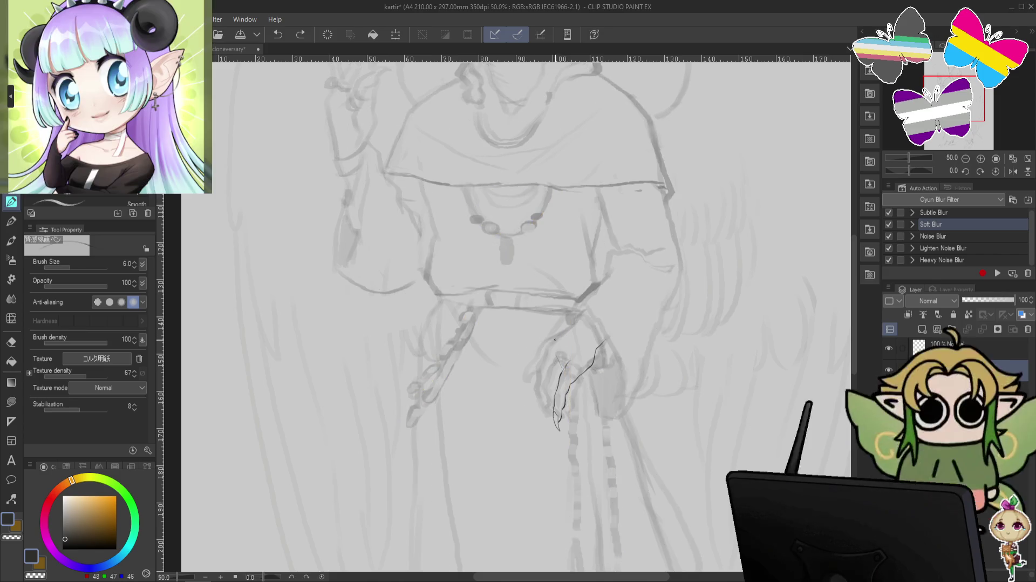
pyautogui.moveTo(576, 343); pyautogui.dragTo(589, 348)
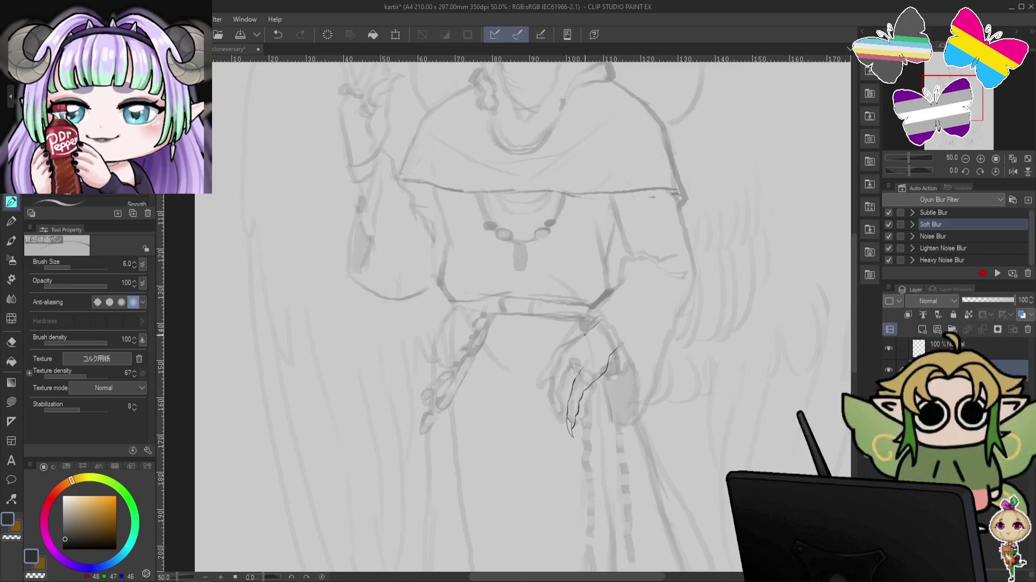
pyautogui.hotkey('ctrl', 'z')
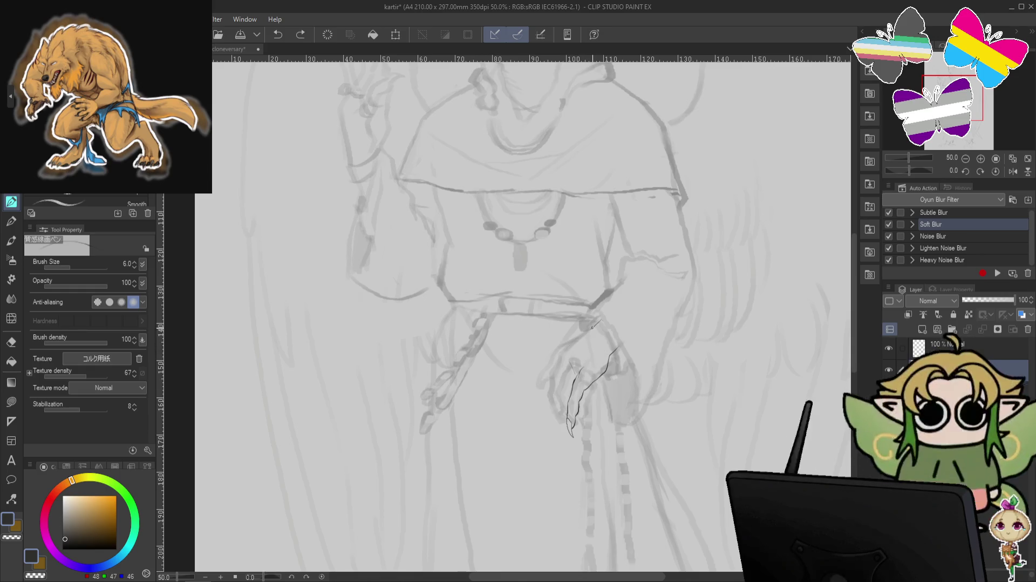
# - Try a long line down beside the hand, undo it, and switch to the Dynamic Eraser
pyautogui.moveTo(599, 320); pyautogui.dragTo(560, 353)
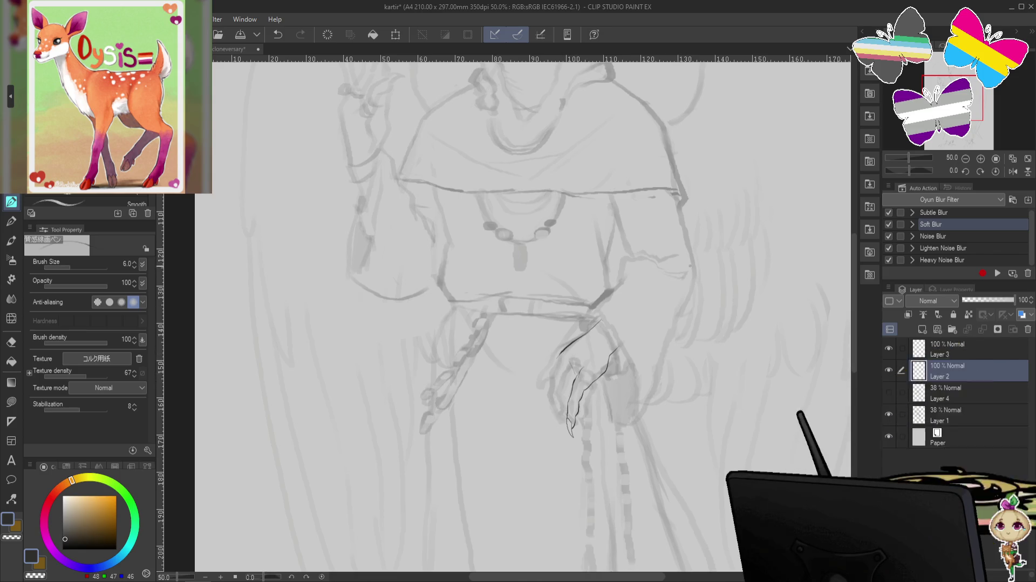
pyautogui.hotkey('ctrl', 'z')
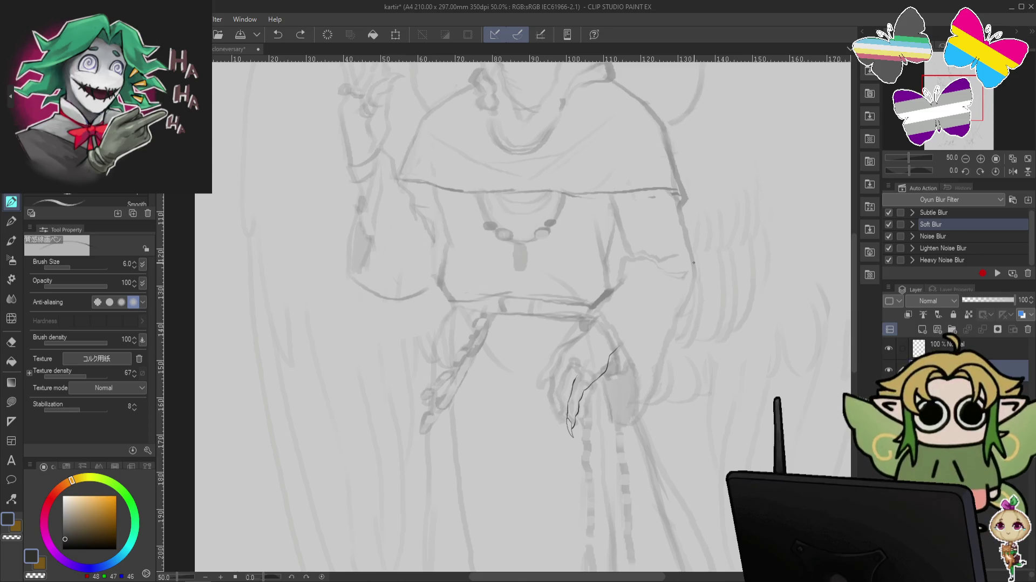
pyautogui.click(11, 342)
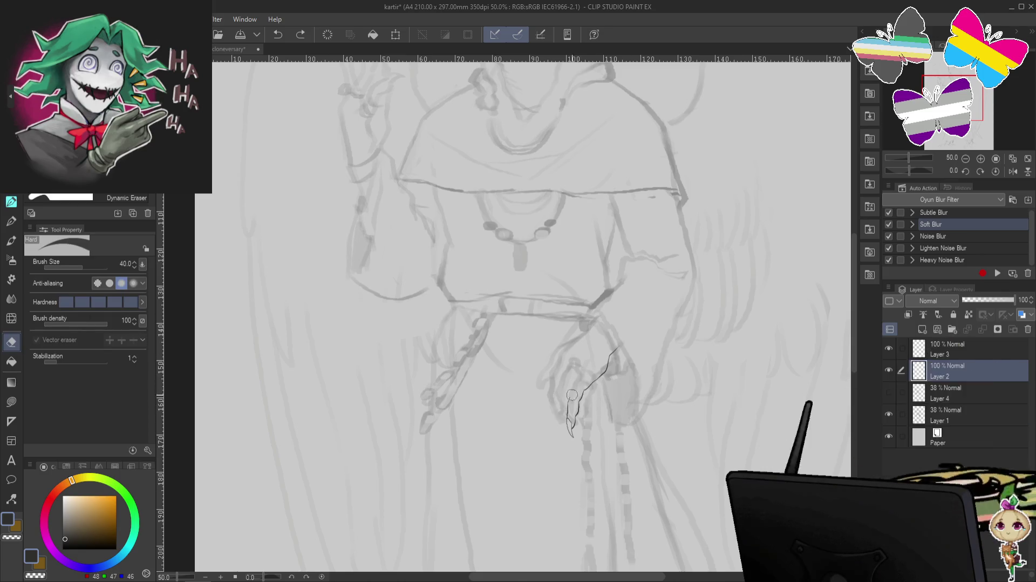
# - Erase the dark stroke beside the hand, then try and undo a short claw curve with the pen
pyautogui.moveTo(572, 394); pyautogui.dragTo(600, 373)
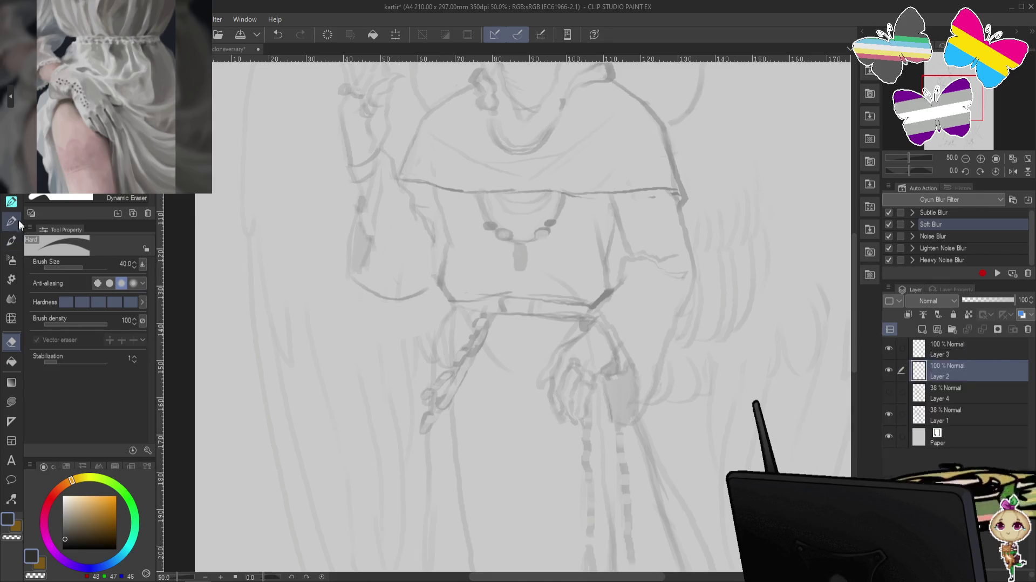
pyautogui.click(10, 221)
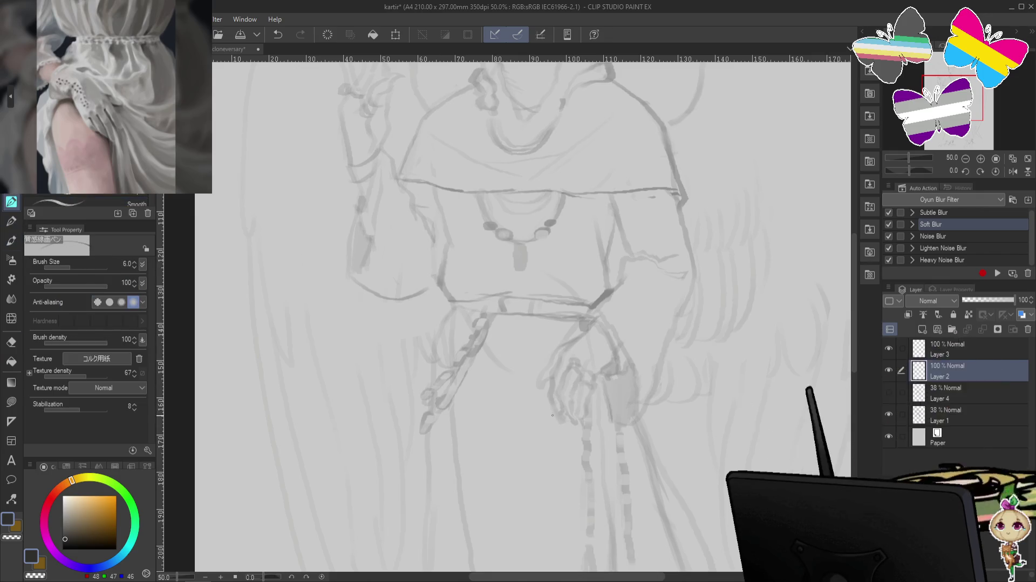
pyautogui.moveTo(554, 407); pyautogui.dragTo(562, 424)
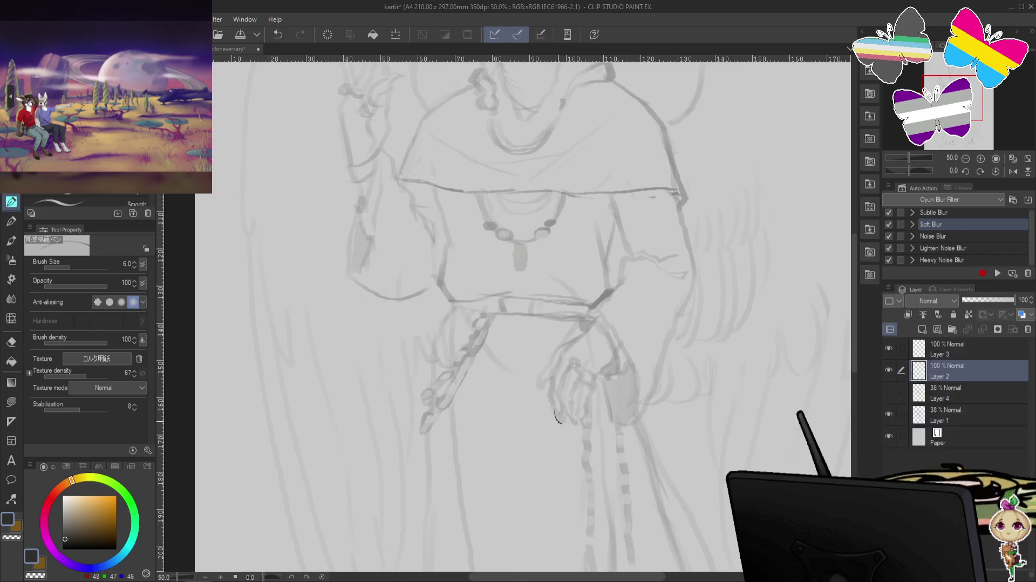
pyautogui.hotkey('ctrl', 'z')
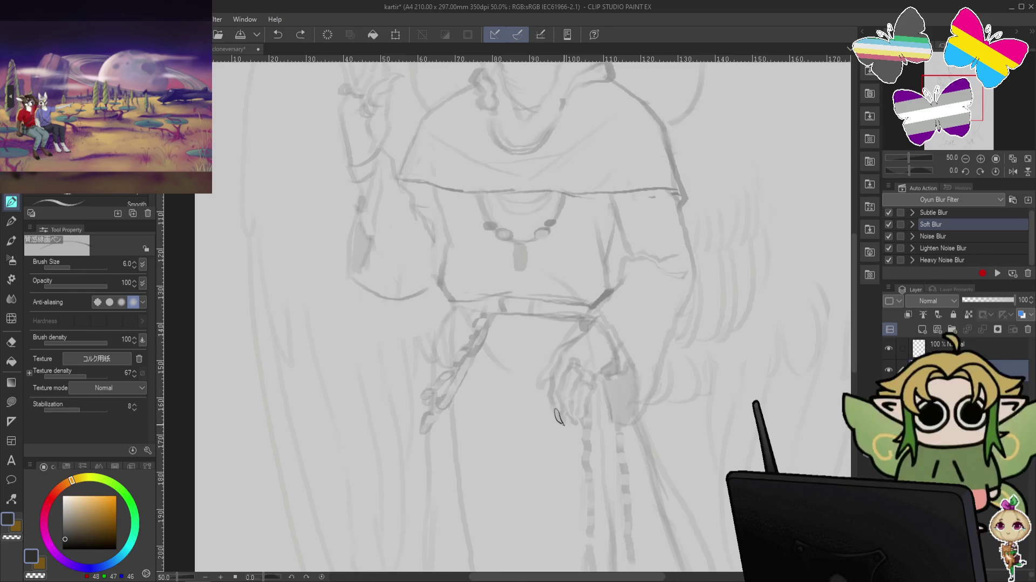
# - Add a small claw-tip mark at the fingertips, undoing and redoing claw strokes
pyautogui.click(589, 408)
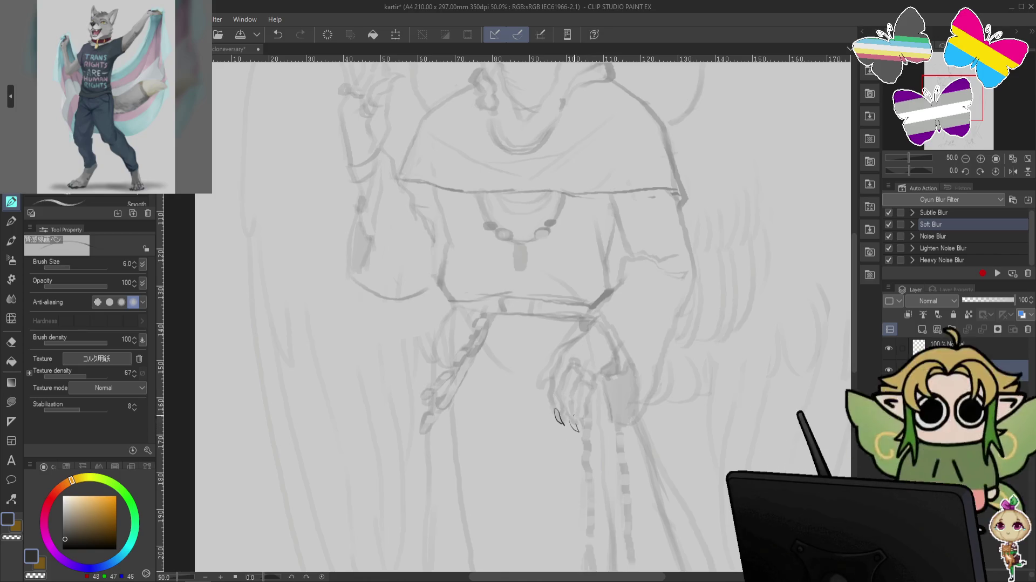
pyautogui.hotkey('ctrl', 'z')
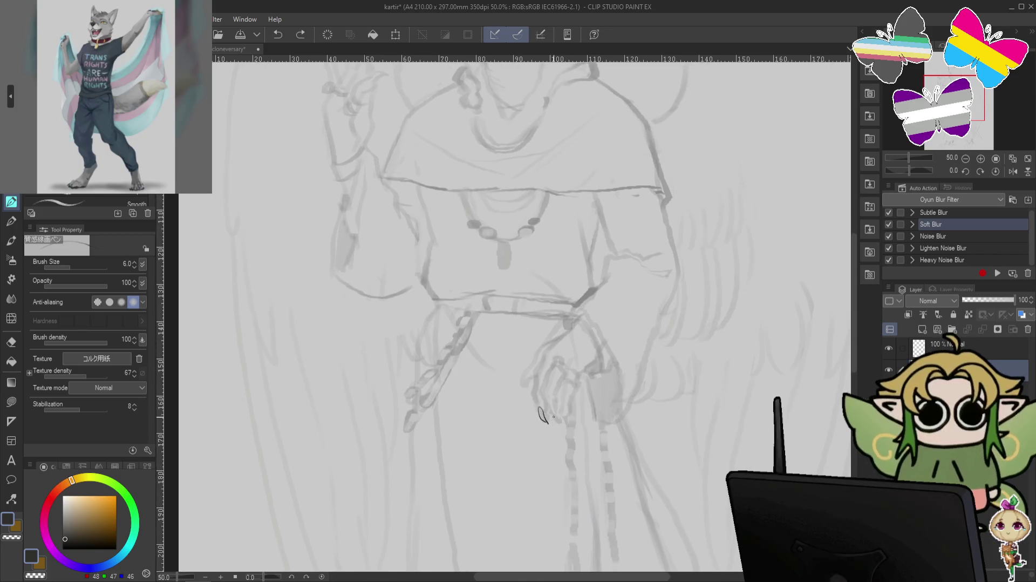
pyautogui.hotkey('ctrl', 'z')
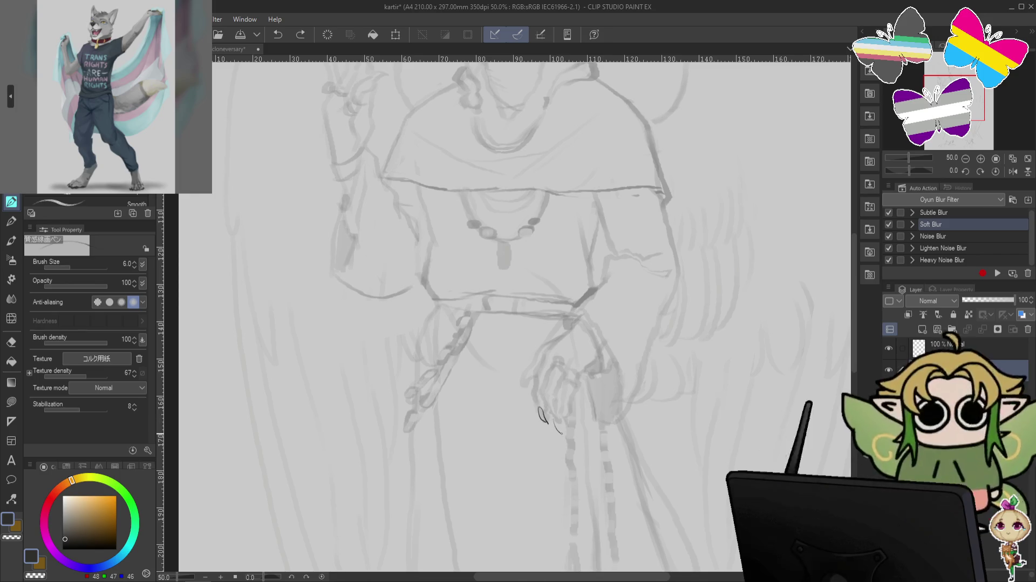
pyautogui.hotkey('ctrl', 'y')
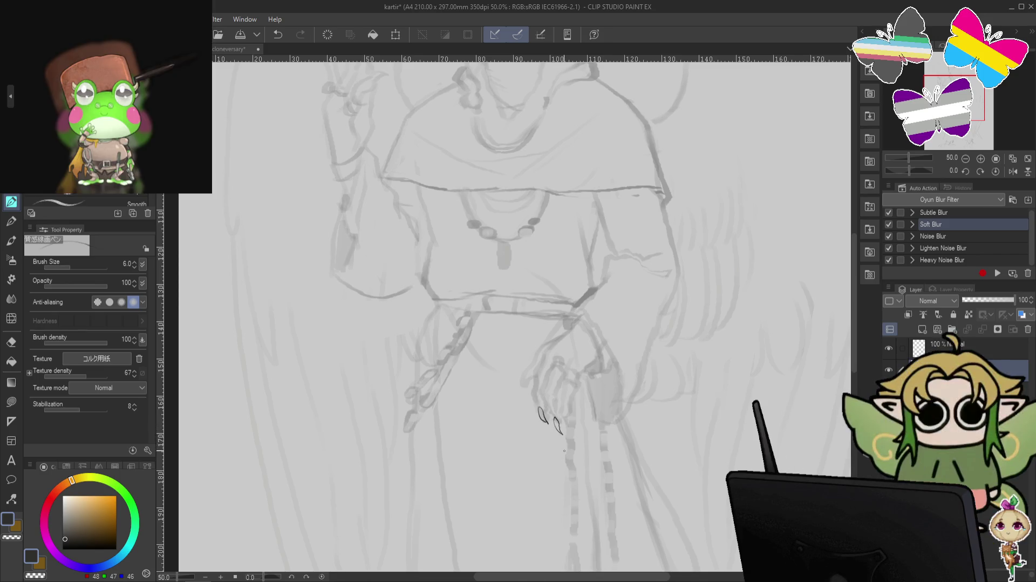
pyautogui.hotkey('ctrl', 'z')
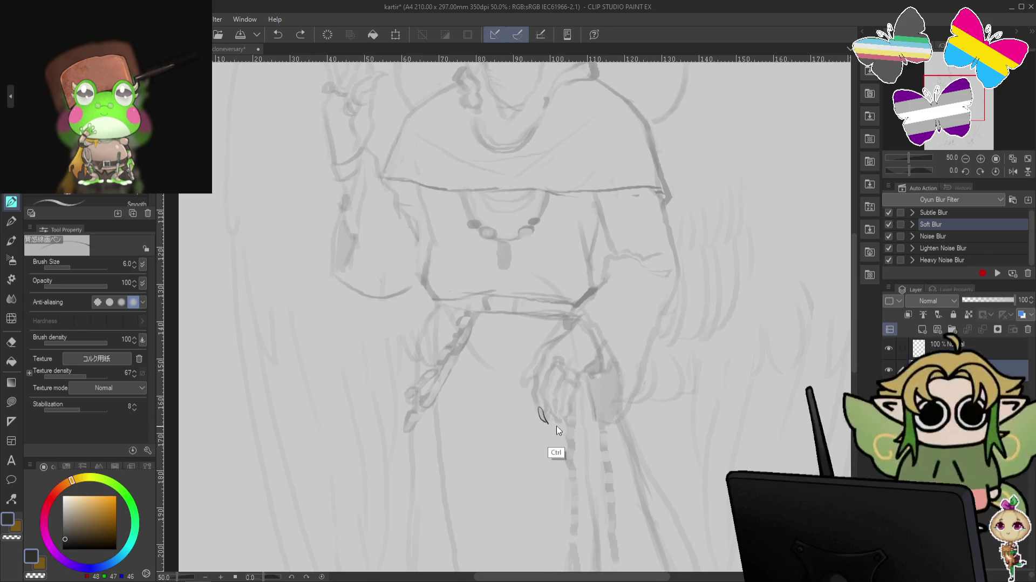
# - Draw a finger line rising up the hand and a stroke beside the fingers, undoing the extras
pyautogui.hotkey('ctrl', 'z')
pyautogui.hotkey('ctrl', 'y')
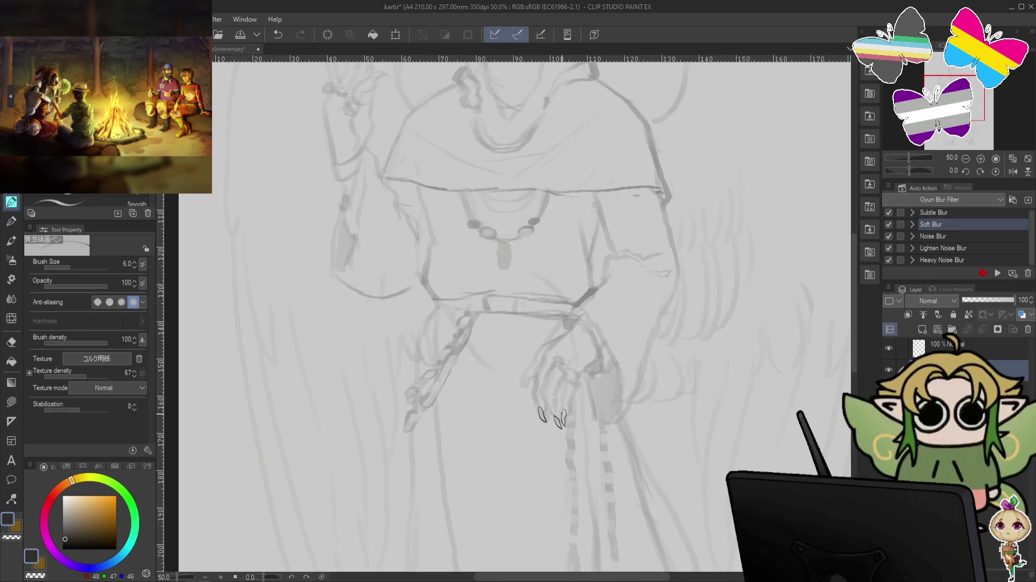
pyautogui.hotkey('ctrl', 'z')
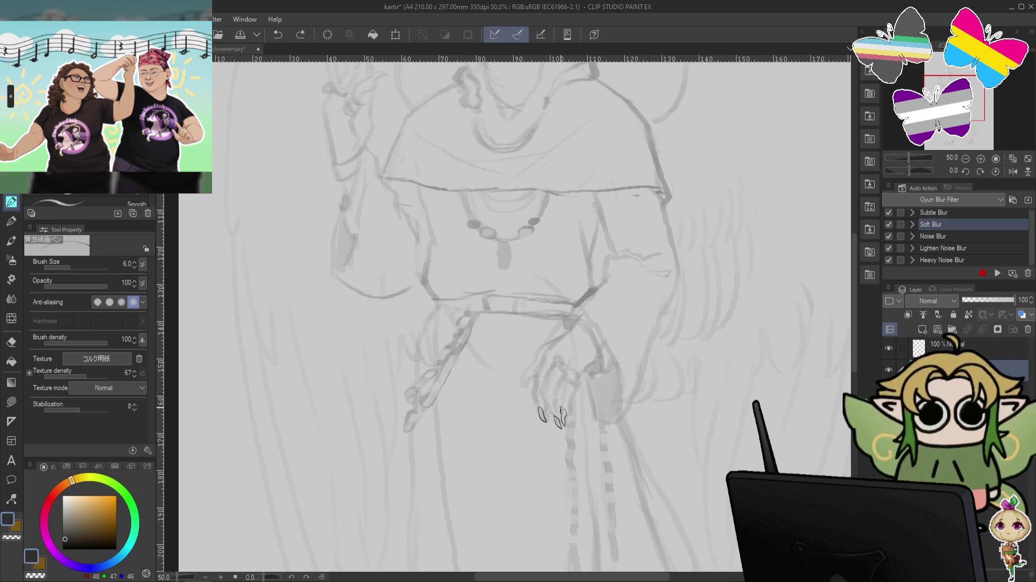
pyautogui.moveTo(561, 402); pyautogui.dragTo(562, 381)
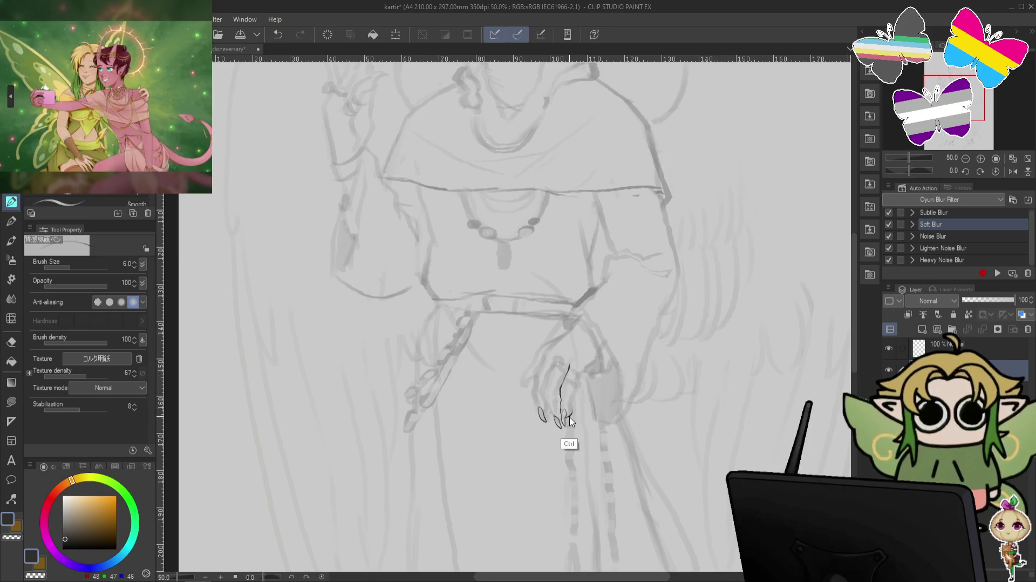
pyautogui.moveTo(571, 398)
pyautogui.mouseDown()
pyautogui.moveTo(568, 418)
pyautogui.moveTo(581, 371)
pyautogui.mouseUp()
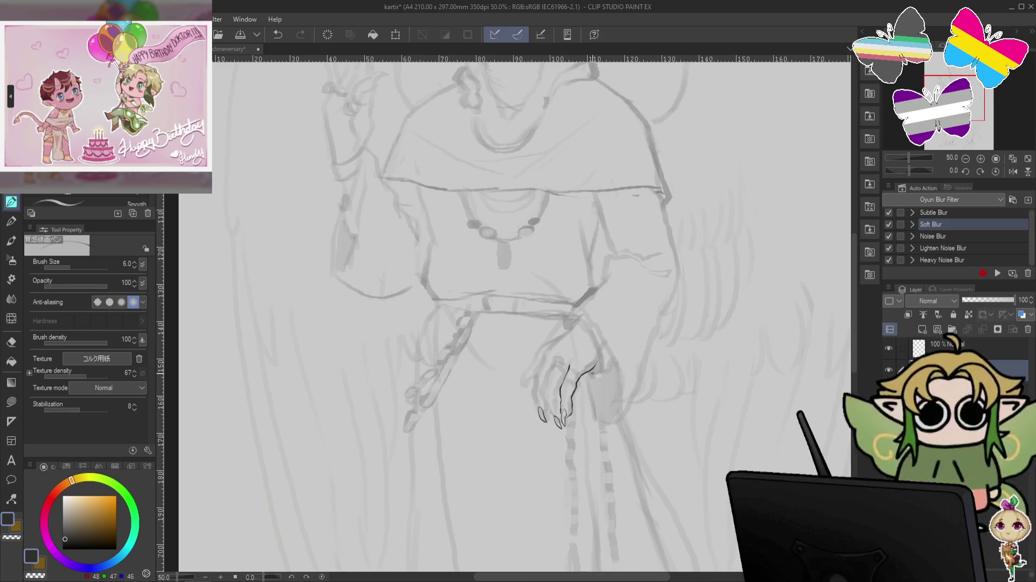
pyautogui.hotkey('ctrl', 'z')
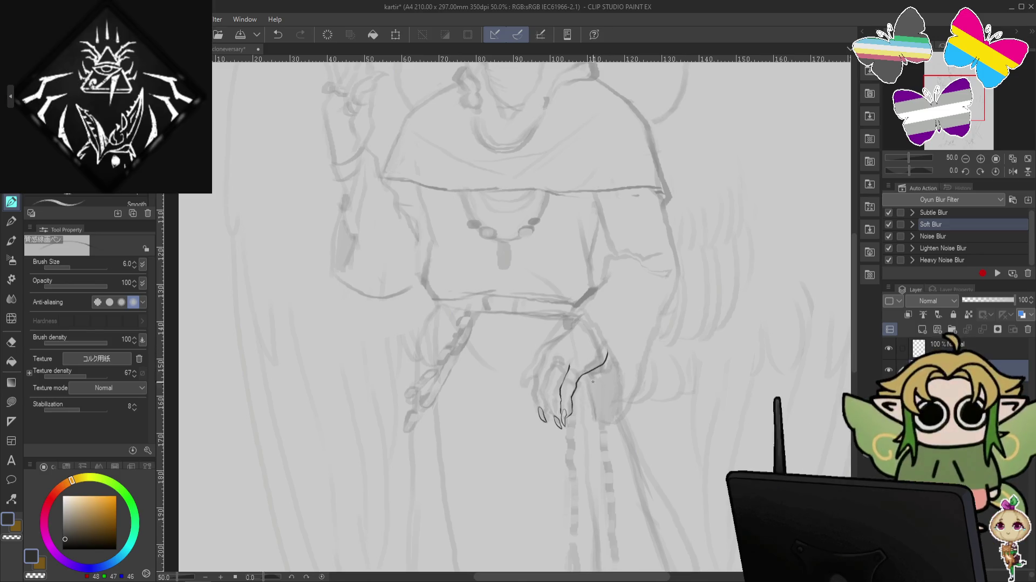
pyautogui.hotkey('ctrl', 'z')
# - Redraw the upper finger stroke and add a curved finger on the gripping hand
pyautogui.moveTo(582, 374); pyautogui.dragTo(603, 349)
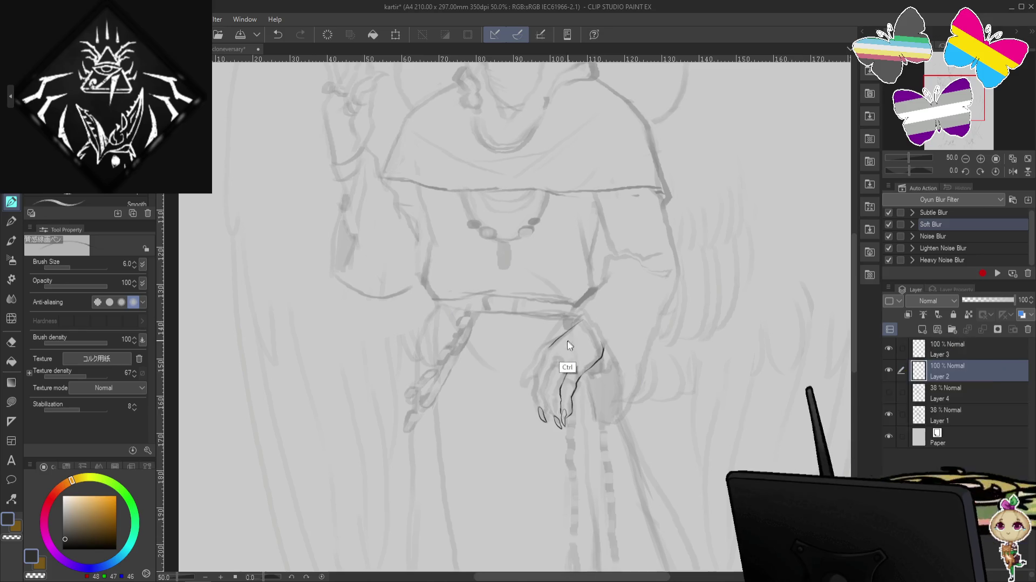
pyautogui.hotkey('ctrl', 'z')
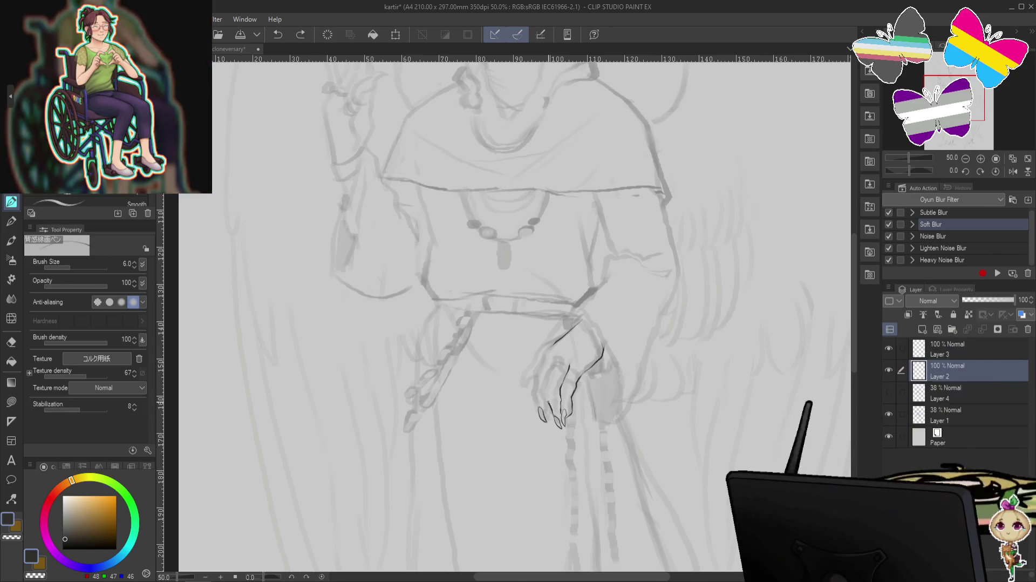
pyautogui.moveTo(546, 398); pyautogui.dragTo(555, 361)
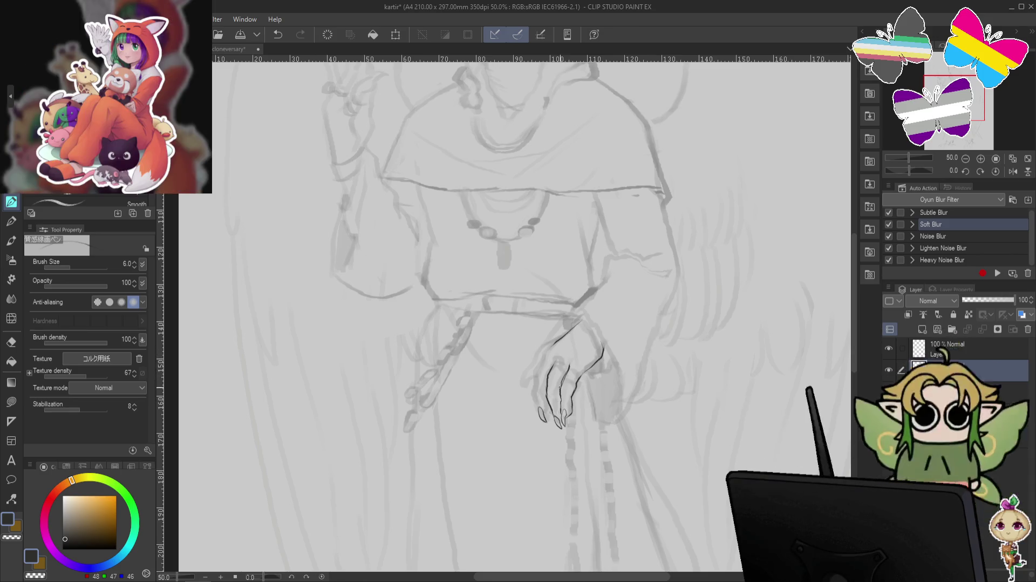
pyautogui.hotkey('ctrl', 'z')
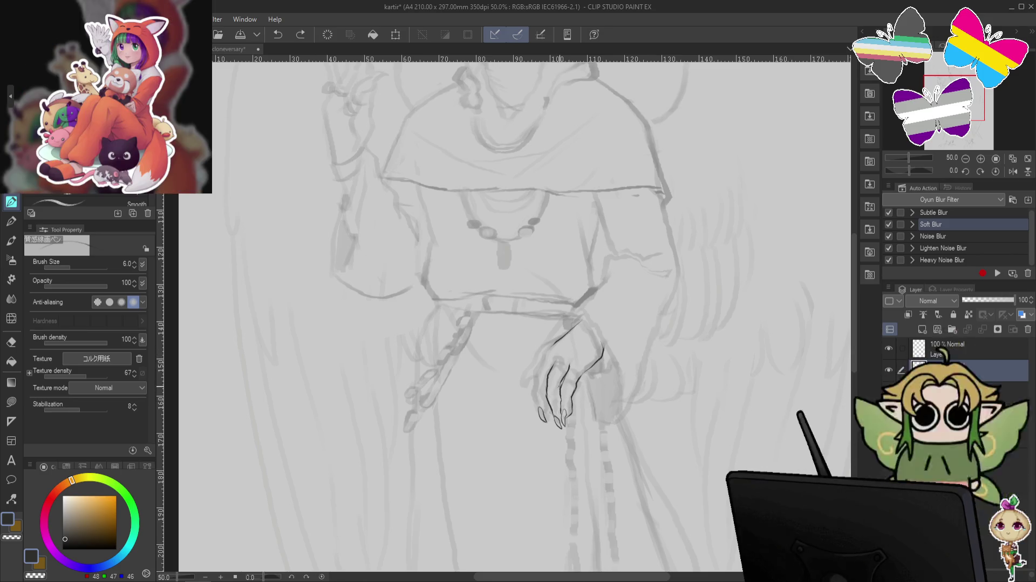
pyautogui.hotkey('ctrl', 'y')
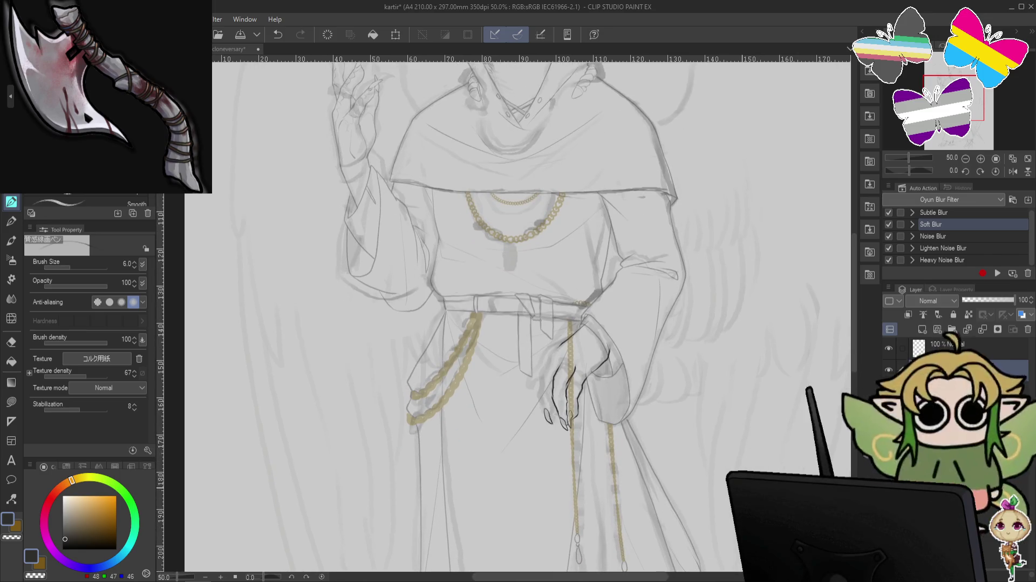
# - Undo the last hand stroke and wipe the dark inked hand lines with the Dynamic Eraser
pyautogui.hotkey('ctrl', 'z')
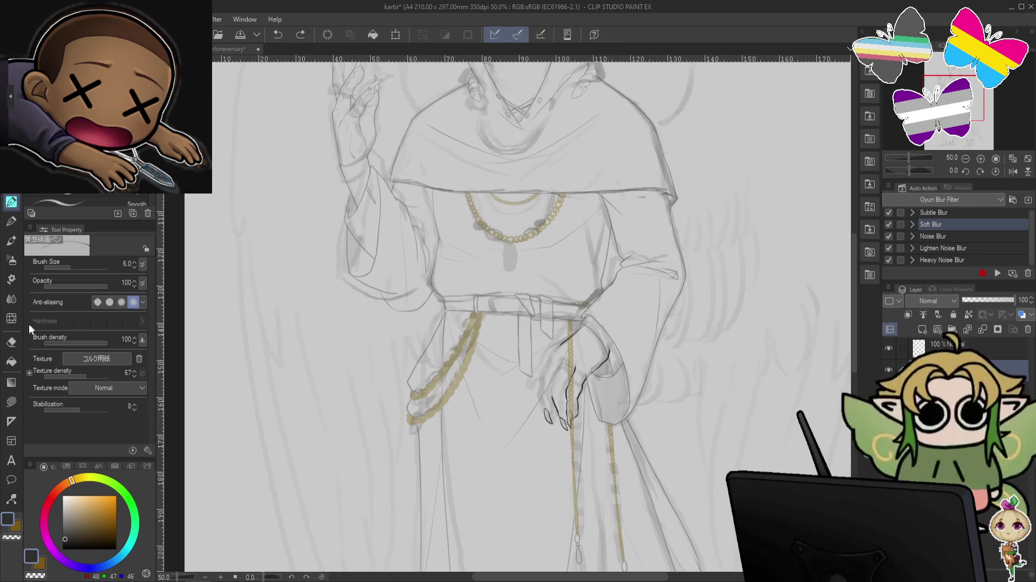
pyautogui.click(11, 343)
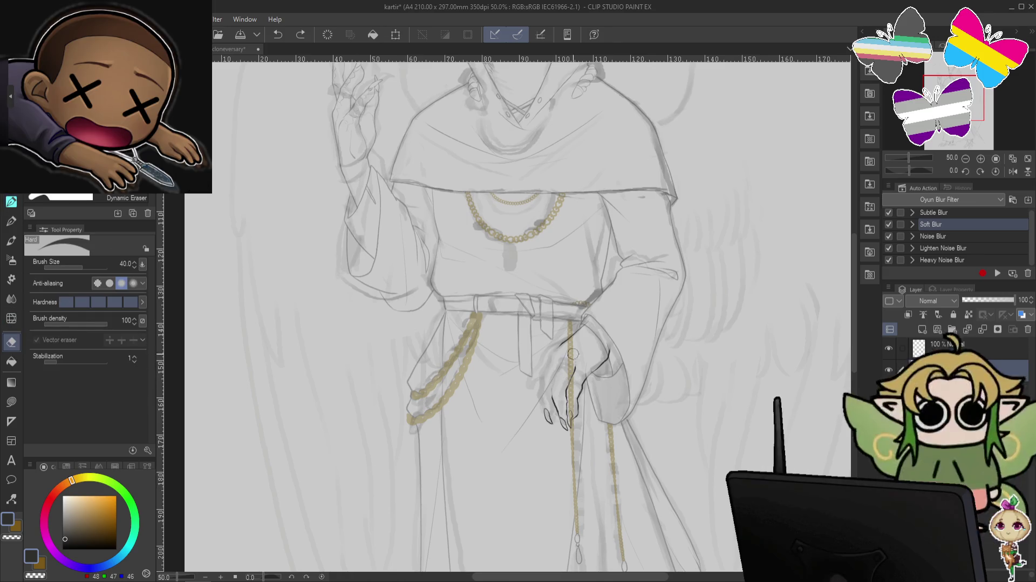
pyautogui.moveTo(550, 379)
pyautogui.mouseDown()
pyautogui.moveTo(573, 353)
pyautogui.moveTo(584, 383)
pyautogui.mouseUp()
pyautogui.moveTo(561, 427); pyautogui.dragTo(584, 406)
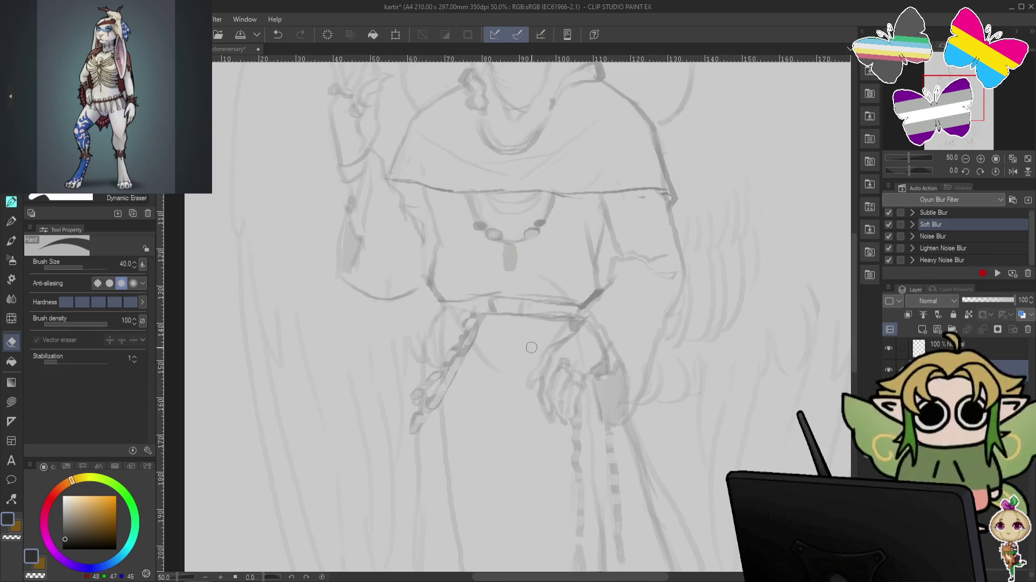
# - With the pen, try strokes on the back of the hand and knuckle, then undo them
pyautogui.press('p')
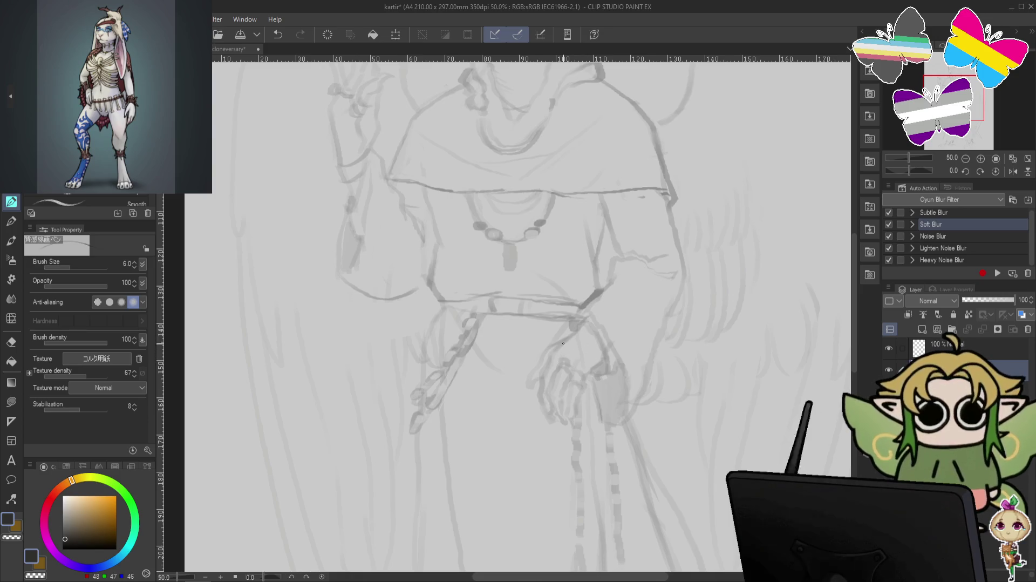
pyautogui.moveTo(556, 348)
pyautogui.mouseDown()
pyautogui.moveTo(576, 365)
pyautogui.moveTo(606, 366)
pyautogui.mouseUp()
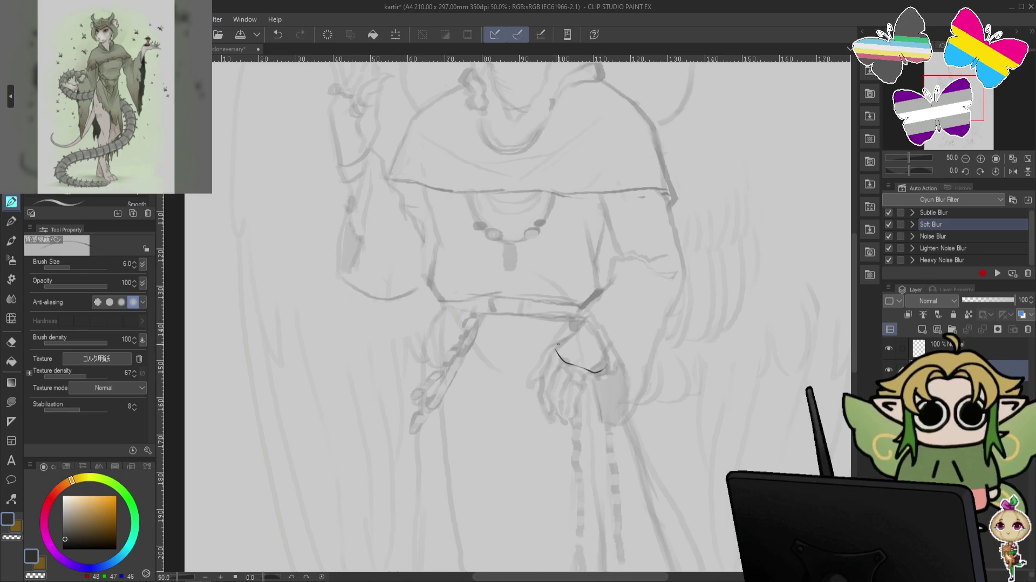
pyautogui.hotkey('ctrl', 'z')
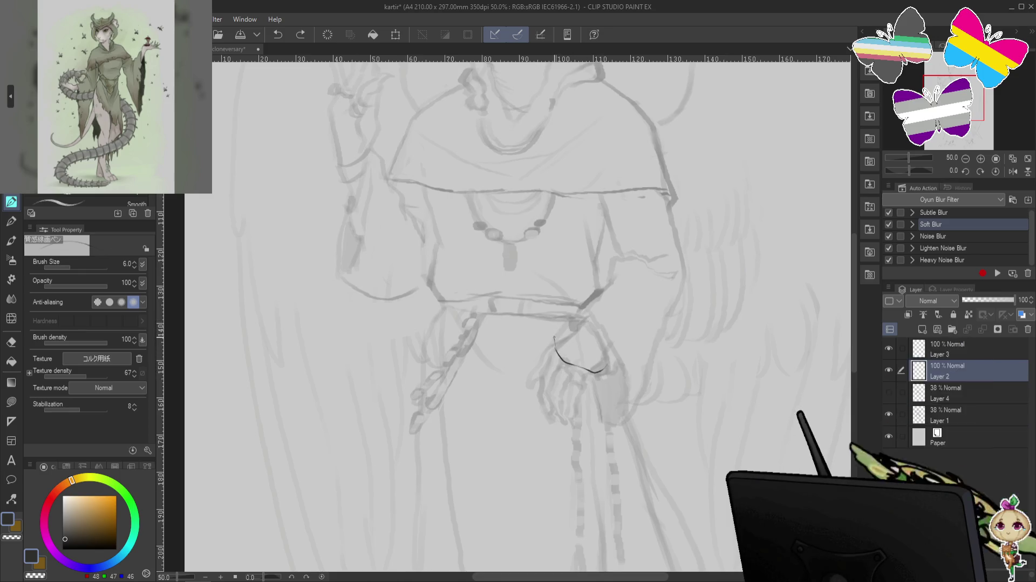
pyautogui.moveTo(554, 336); pyautogui.dragTo(556, 348)
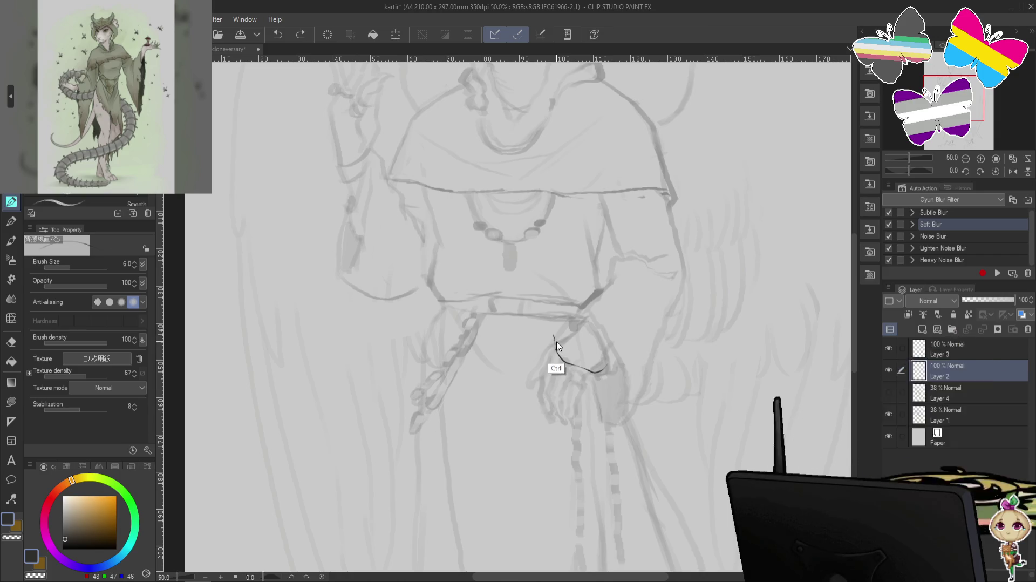
pyautogui.press('ctrl')
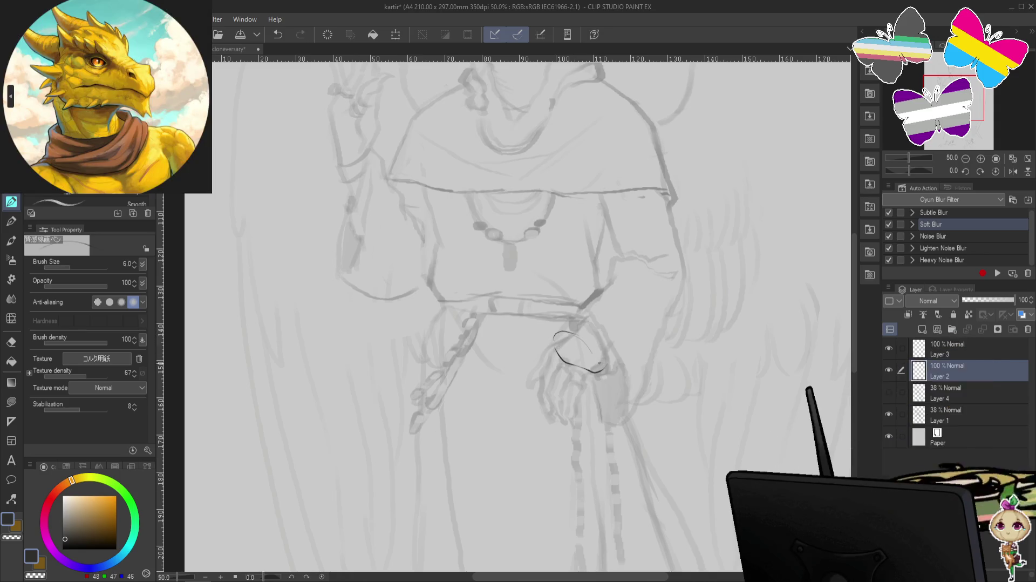
pyautogui.hotkey('ctrl', 'z')
pyautogui.hotkey('ctrl', 'y')
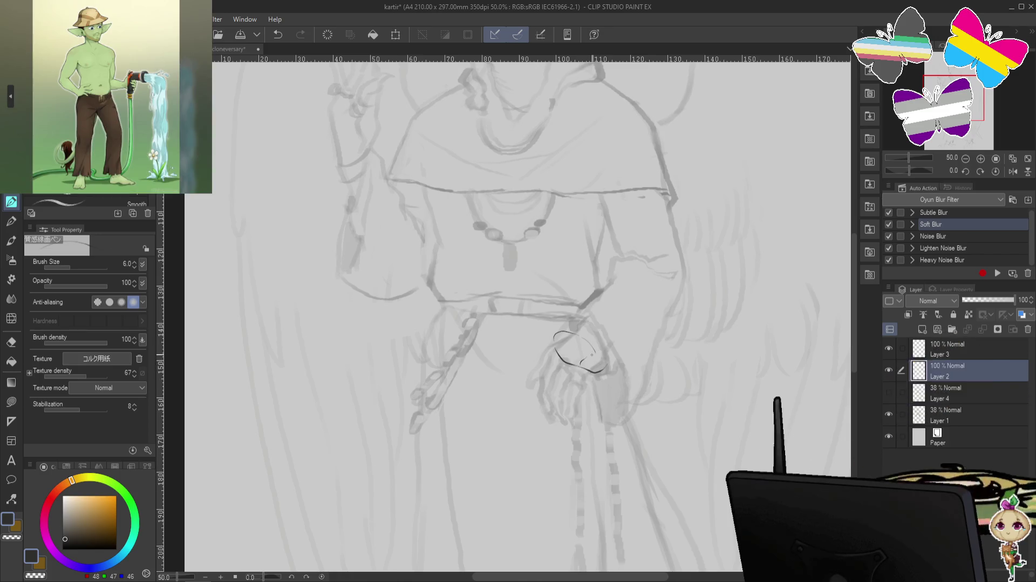
pyautogui.hotkey('ctrl', 'z')
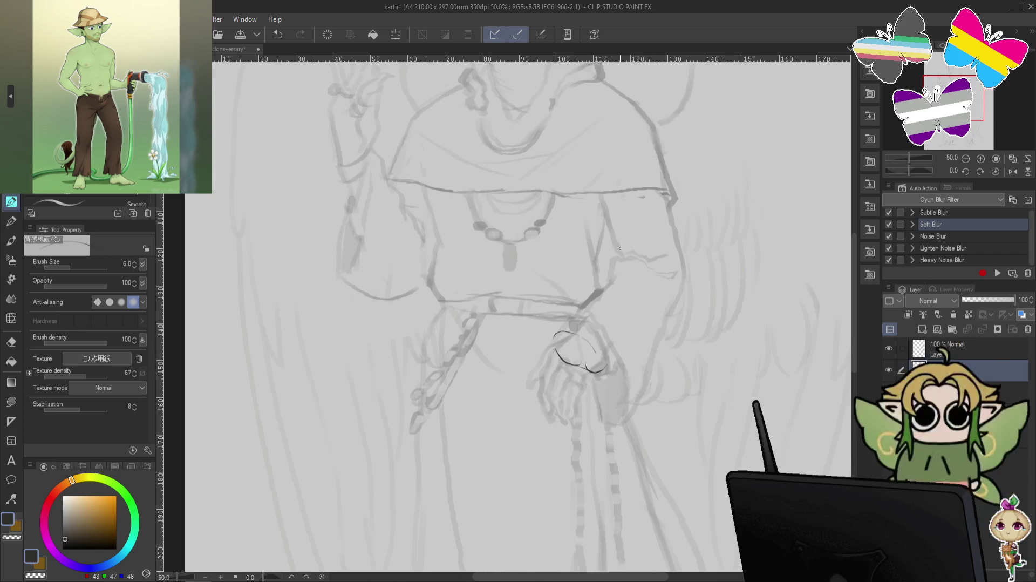
# - Extend the hand's top outline with a short stroke, then undo it and nearby marks
pyautogui.scroll(-1, 597, 304)
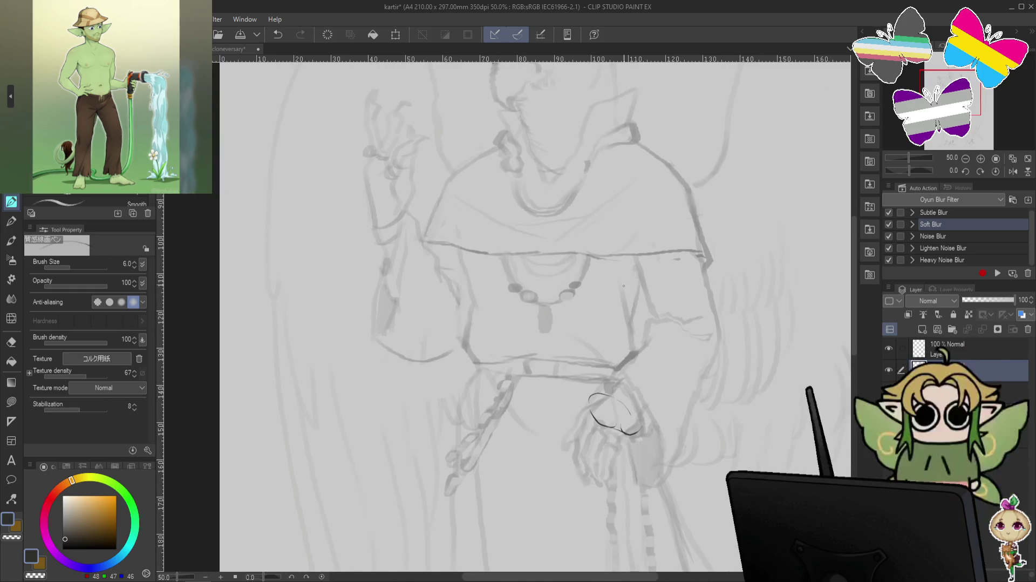
pyautogui.scroll(1, 587, 335)
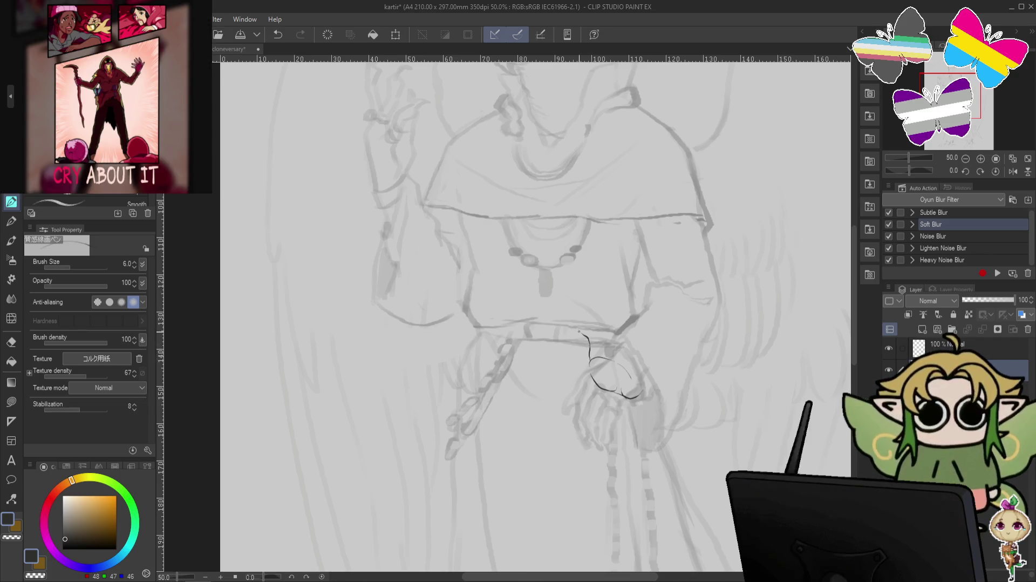
pyautogui.moveTo(574, 338)
pyautogui.mouseDown()
pyautogui.moveTo(581, 332)
pyautogui.moveTo(566, 330)
pyautogui.mouseUp()
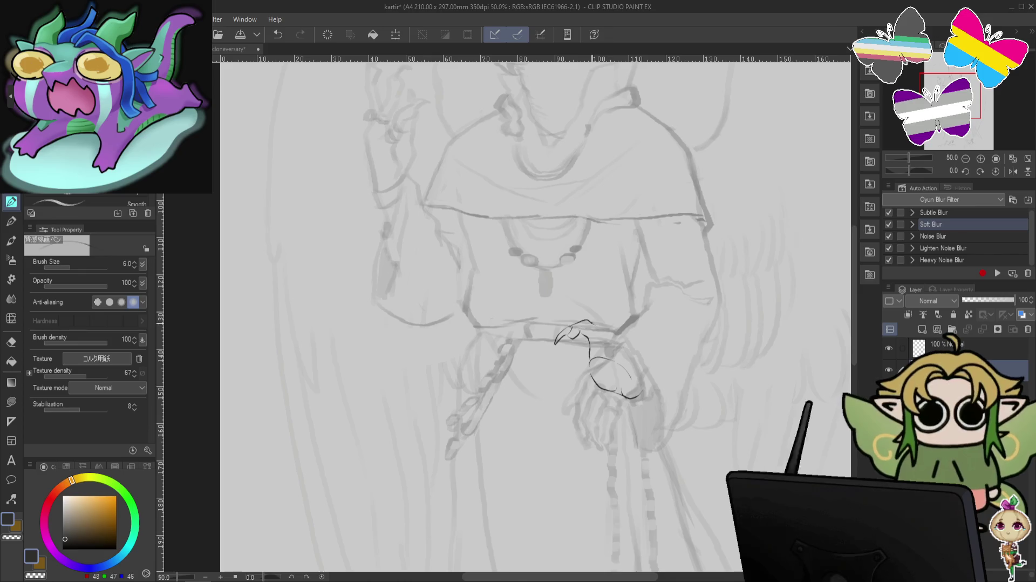
pyautogui.hotkey('ctrl', 'z')
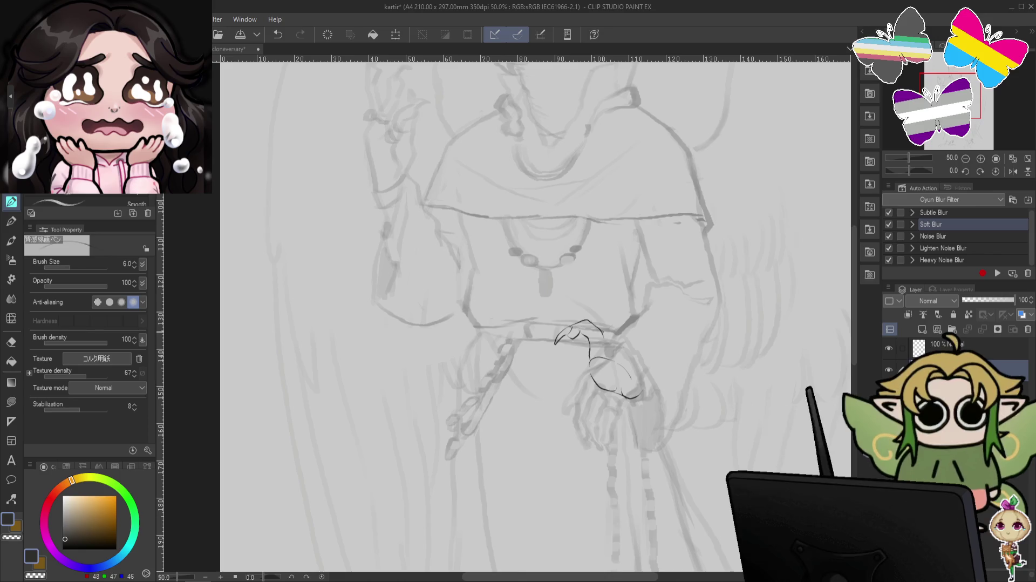
pyautogui.hotkey('ctrl', 'z')
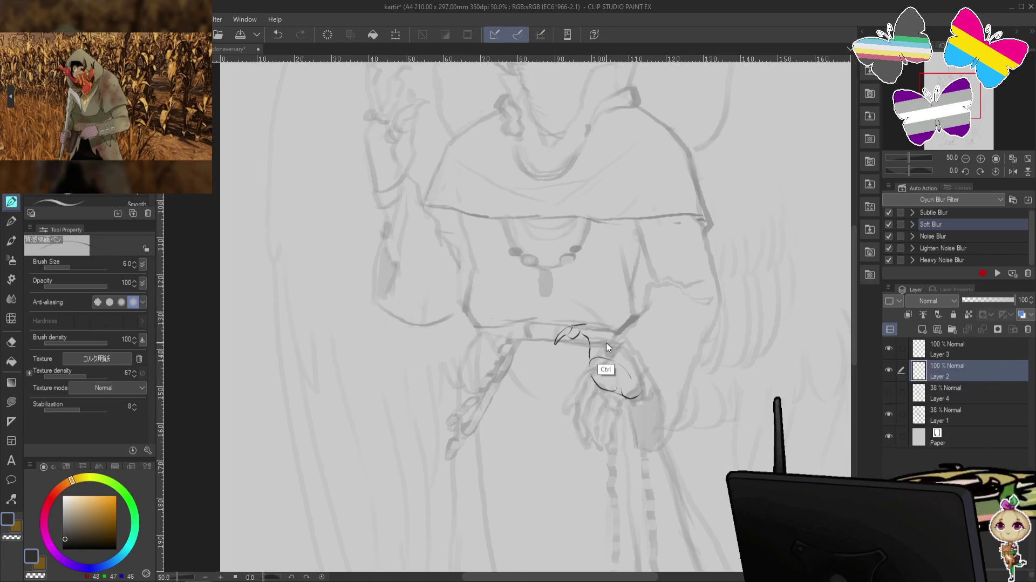
pyautogui.hotkey('ctrl', 'z')
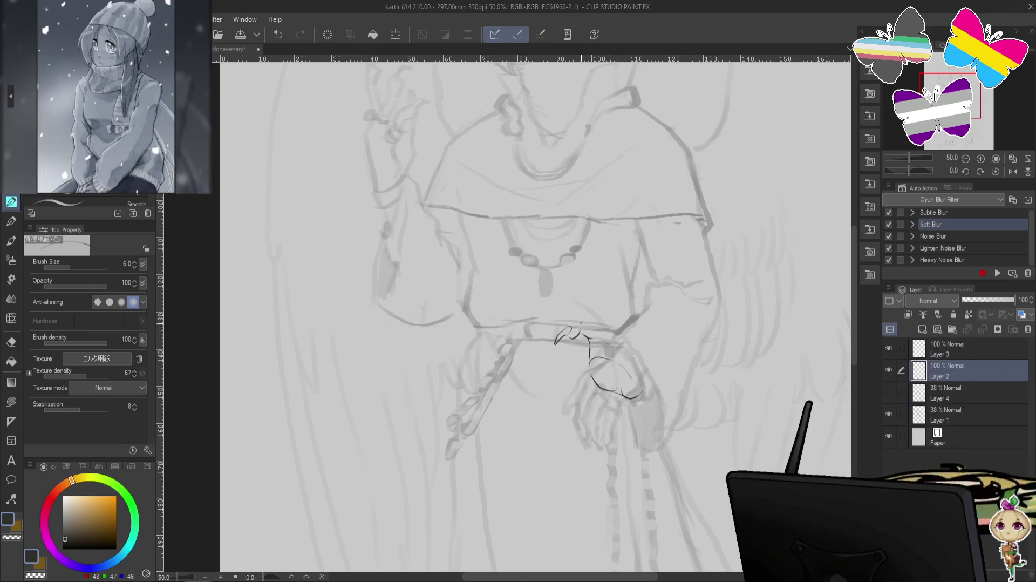
pyautogui.hotkey('ctrl', 'z')
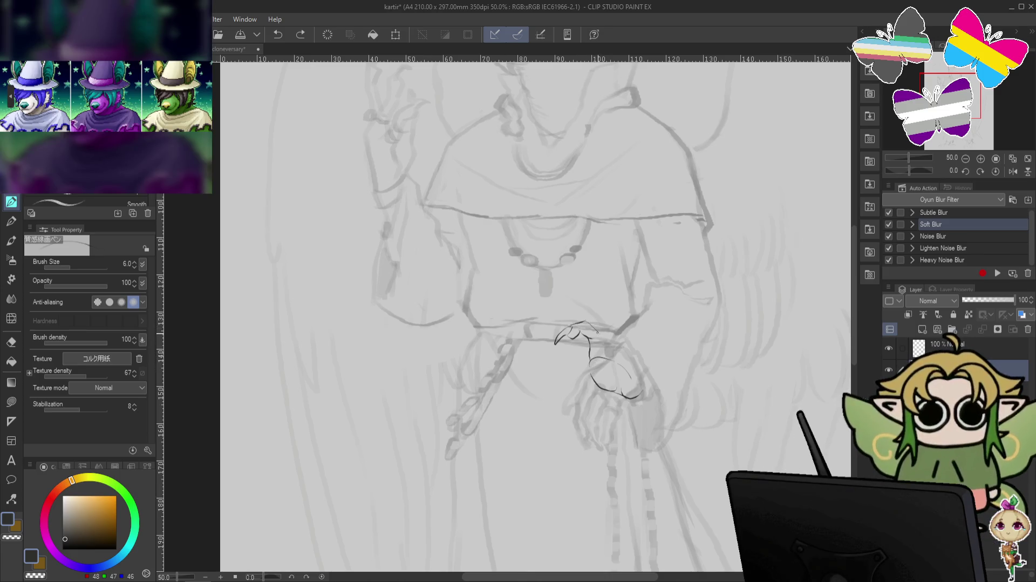
# - Draw the hand contour down from the knuckles and a claw stroke, then undo them
pyautogui.moveTo(583, 323); pyautogui.dragTo(604, 353)
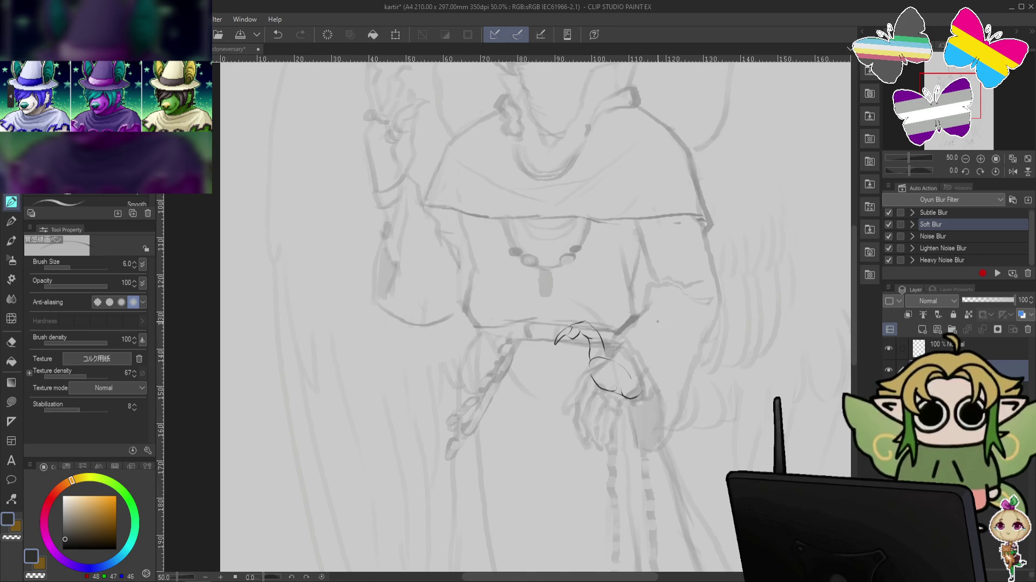
pyautogui.scroll(-2, 657, 321)
pyautogui.scroll(2, 609, 335)
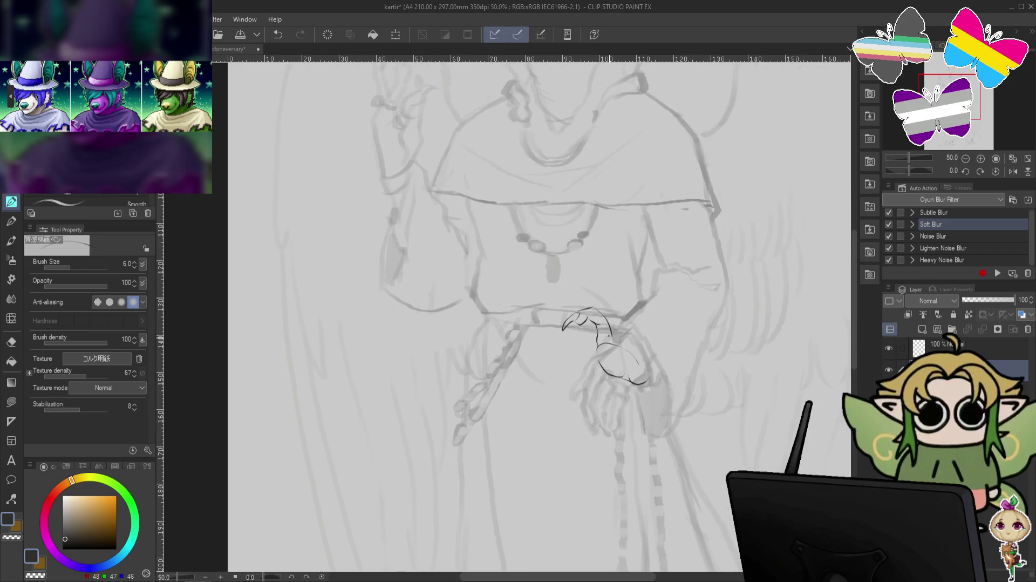
pyautogui.moveTo(610, 317); pyautogui.dragTo(601, 336)
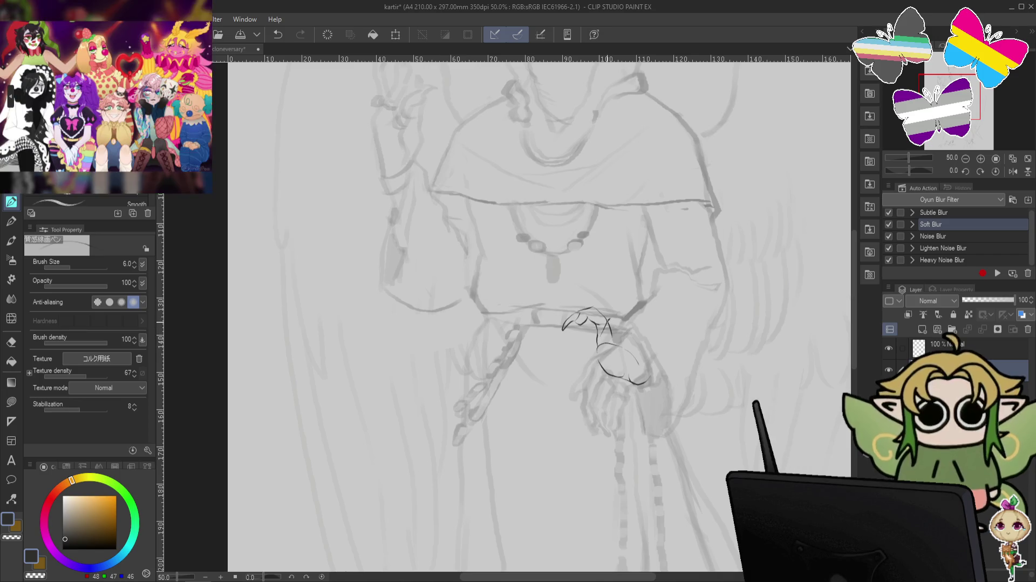
pyautogui.hotkey('ctrl', 'z')
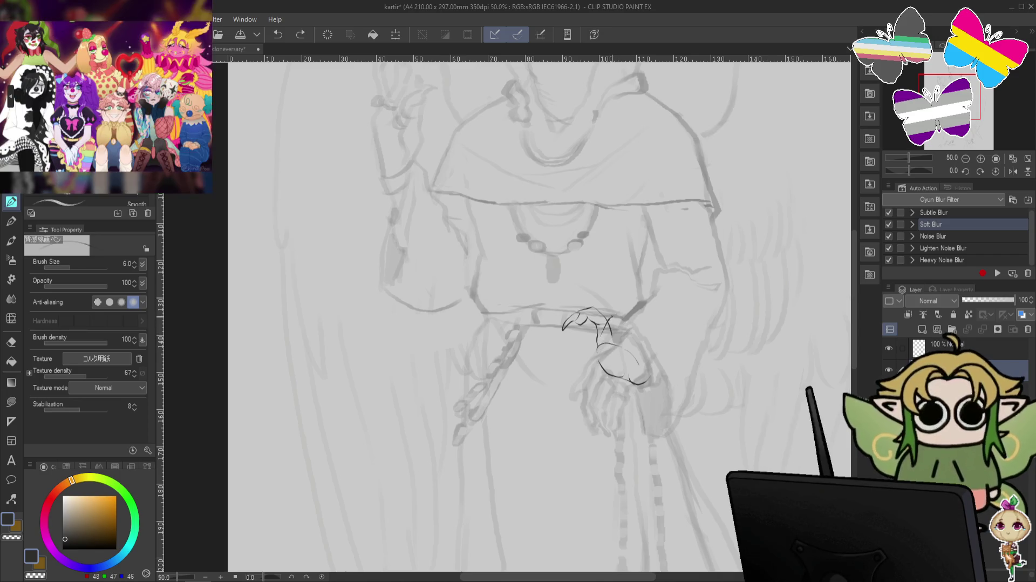
pyautogui.moveTo(602, 322)
pyautogui.mouseDown()
pyautogui.moveTo(620, 318)
pyautogui.moveTo(625, 332)
pyautogui.mouseUp()
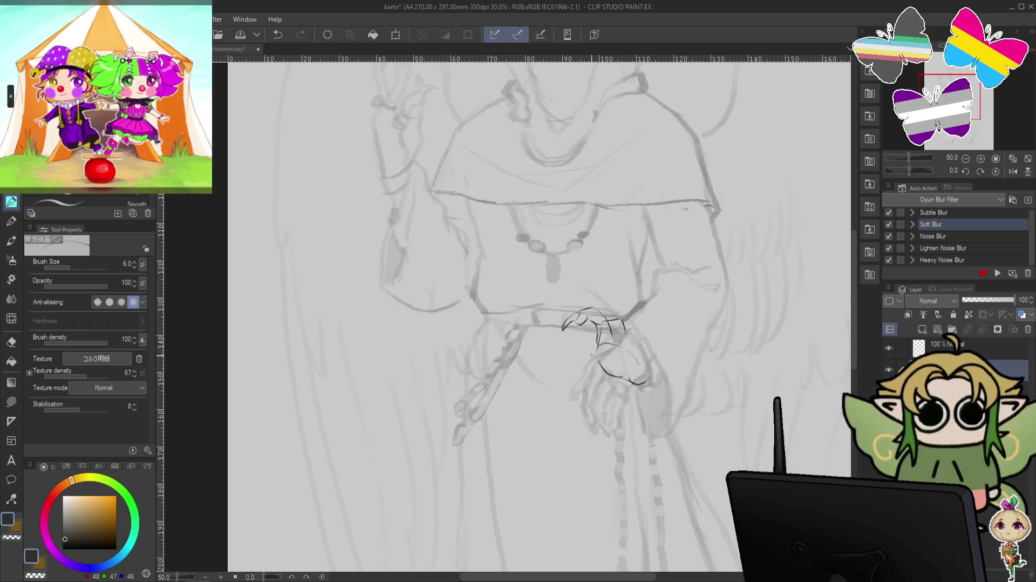
pyautogui.hotkey('ctrl', 'z')
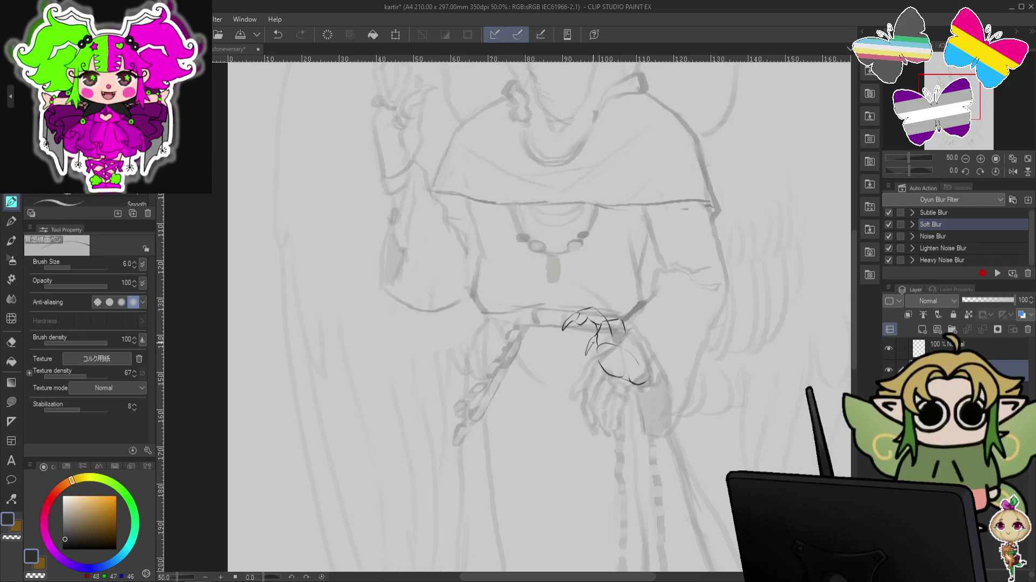
pyautogui.hotkey('ctrl', 'z')
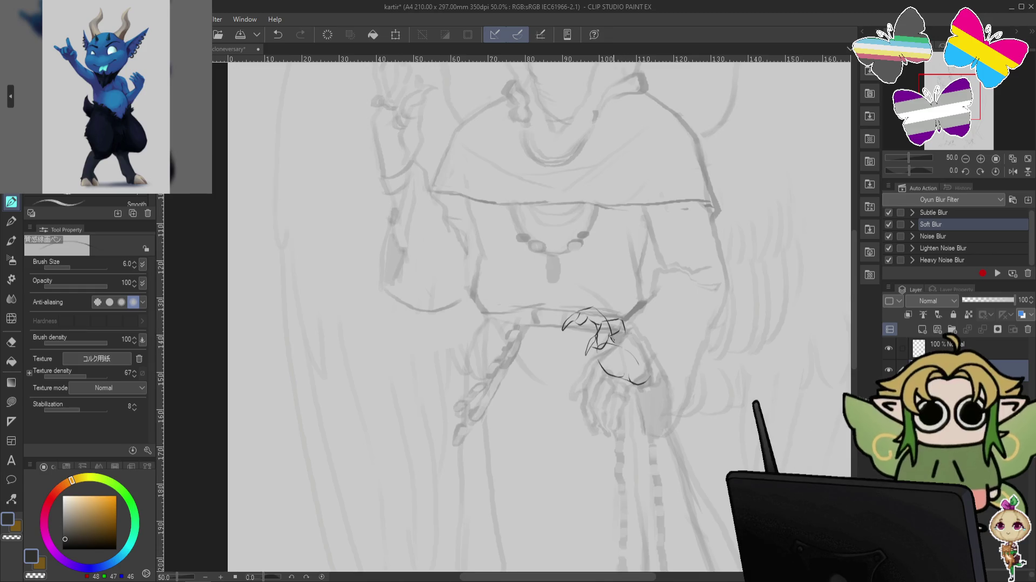
# - Briefly pick the Dynamic Eraser, return to the pen, and clear the remaining dark claw strokes
pyautogui.click(13, 343)
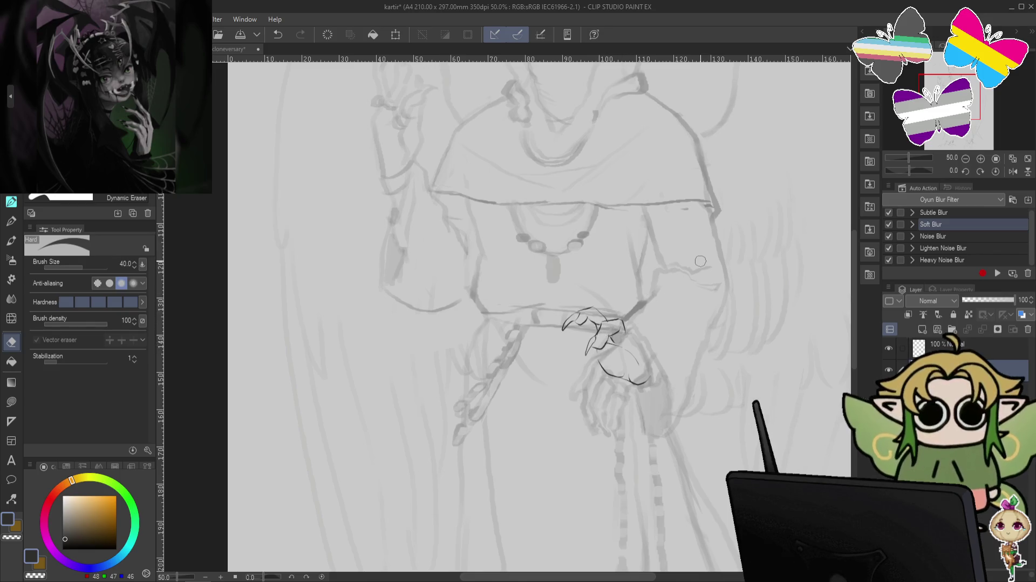
pyautogui.click(11, 203)
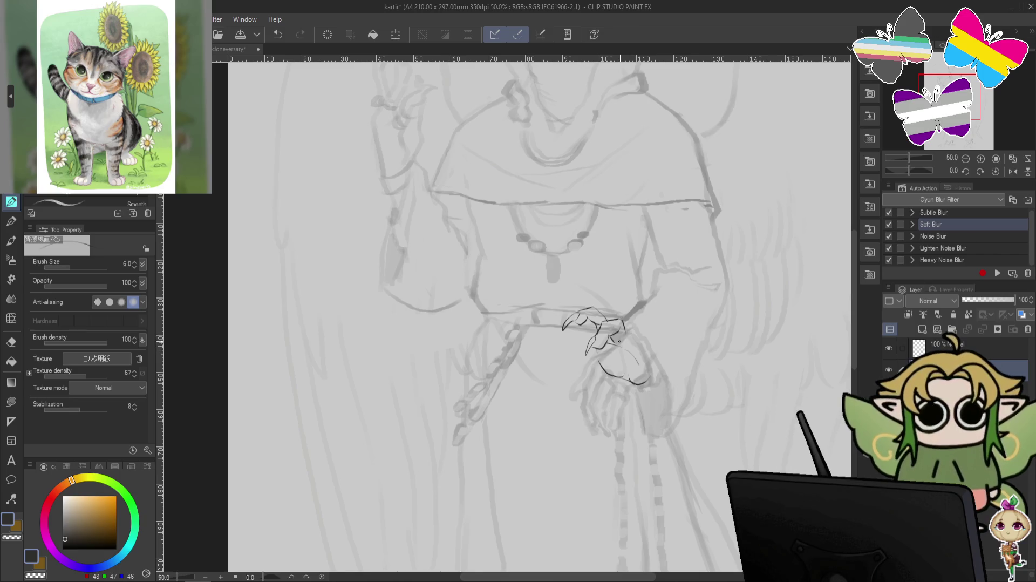
pyautogui.hotkey('ctrl', 'z')
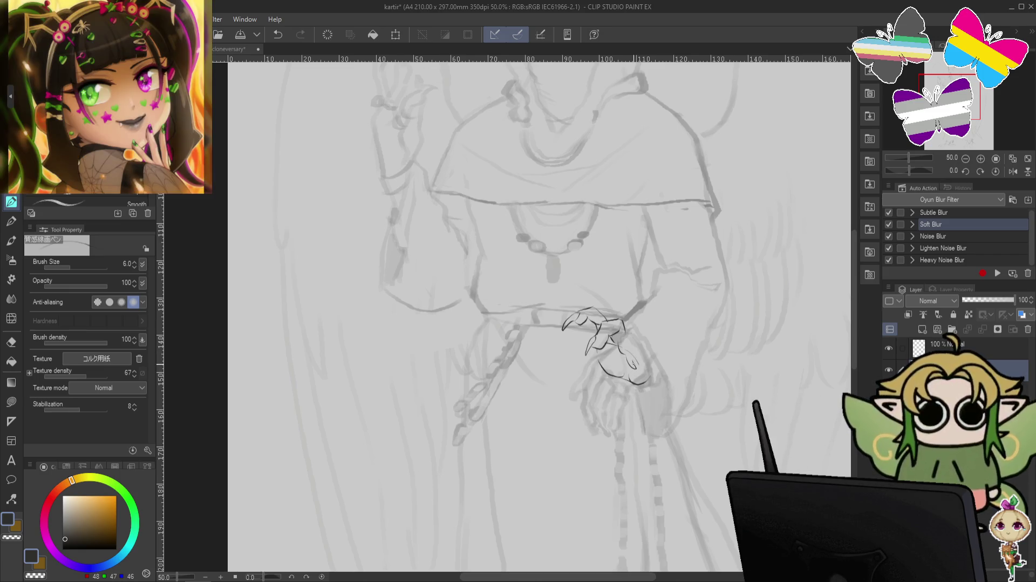
pyautogui.hotkey('ctrl', 'z')
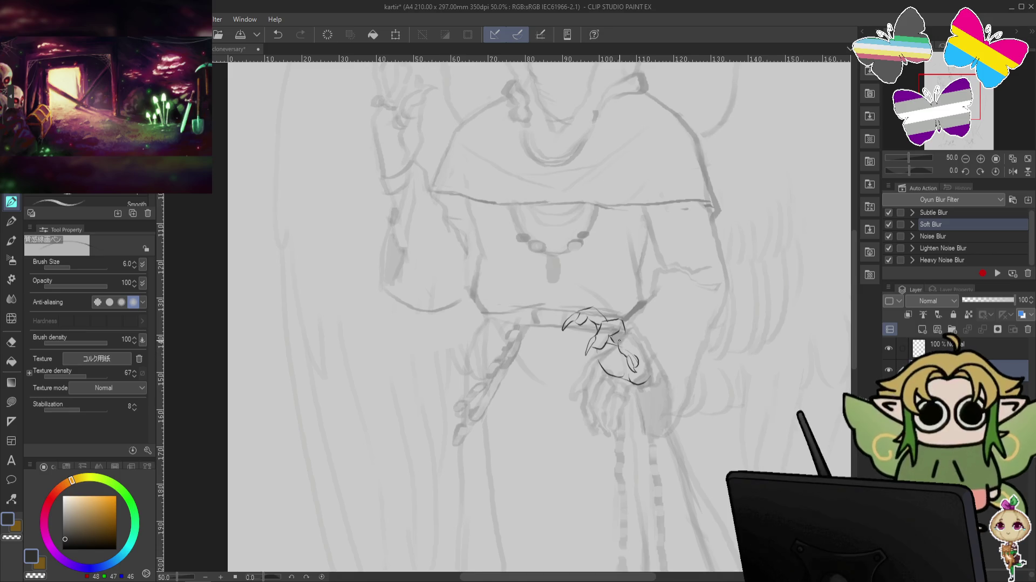
pyautogui.press('Delete')
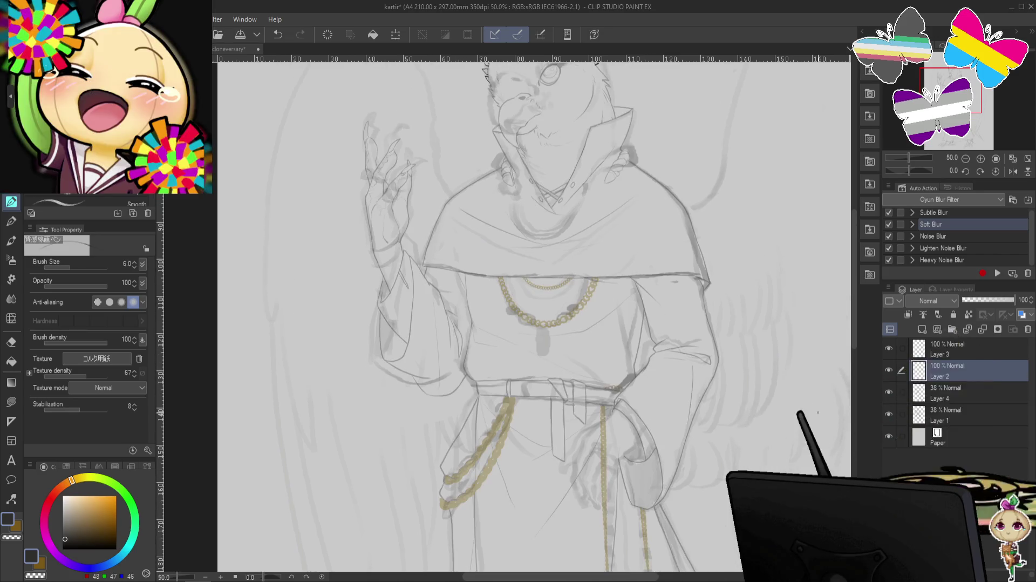
# - Hide the palettes, zoom to 66.7%, flip the view horizontally, and frame the belt and pouch
pyautogui.moveTo(744, 404); pyautogui.dragTo(783, 313)
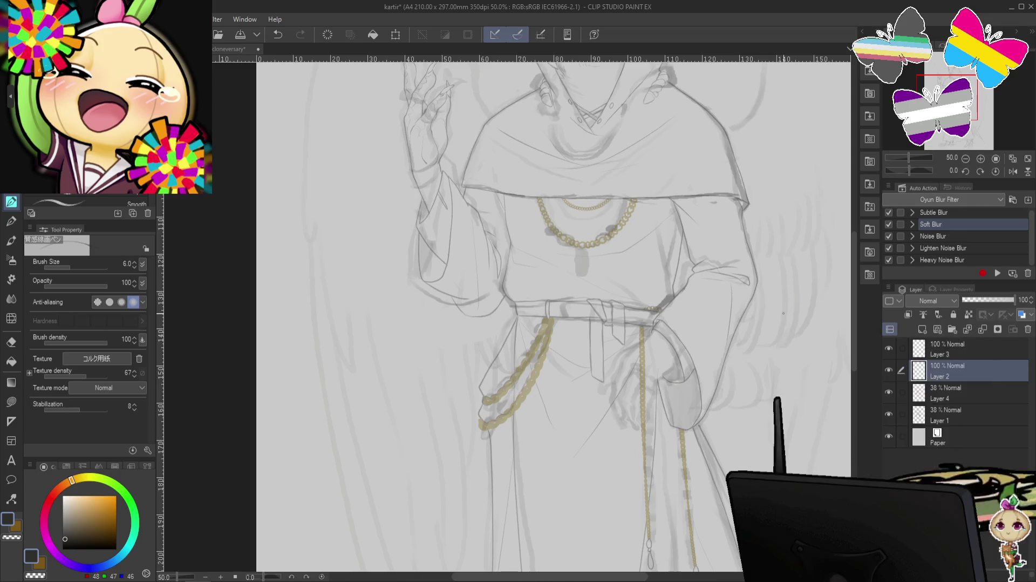
pyautogui.press('Tab')
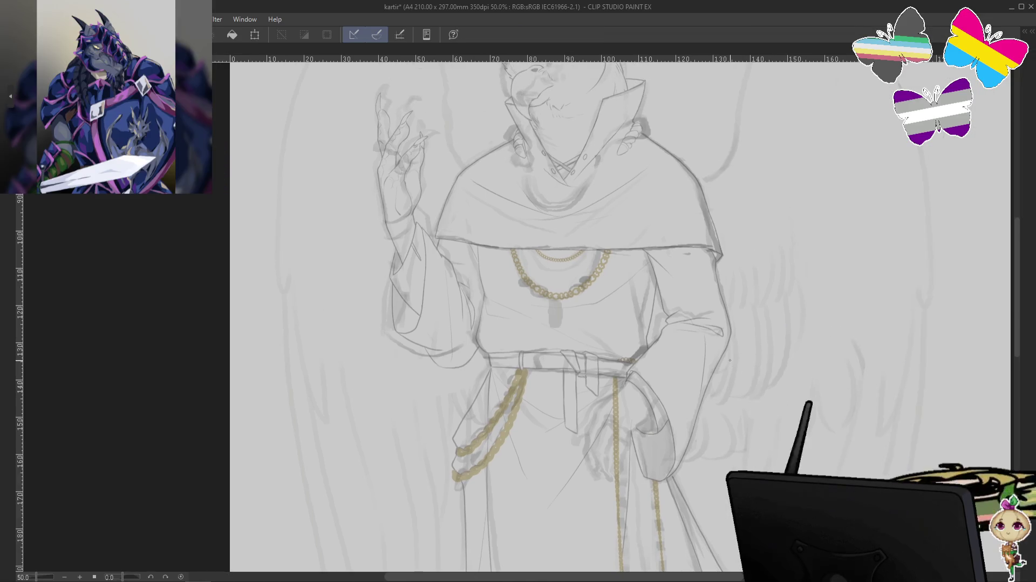
pyautogui.scroll(1, 730, 360)
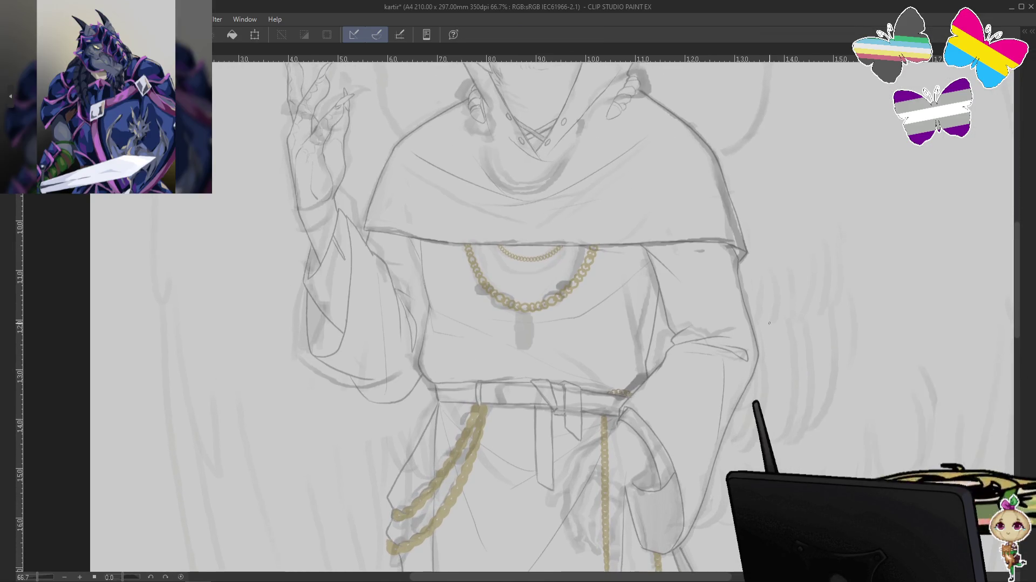
pyautogui.press('h')
pyautogui.moveTo(675, 413)
pyautogui.mouseDown()
pyautogui.moveTo(677, 431)
pyautogui.moveTo(663, 409)
pyautogui.moveTo(679, 349)
pyautogui.mouseUp()
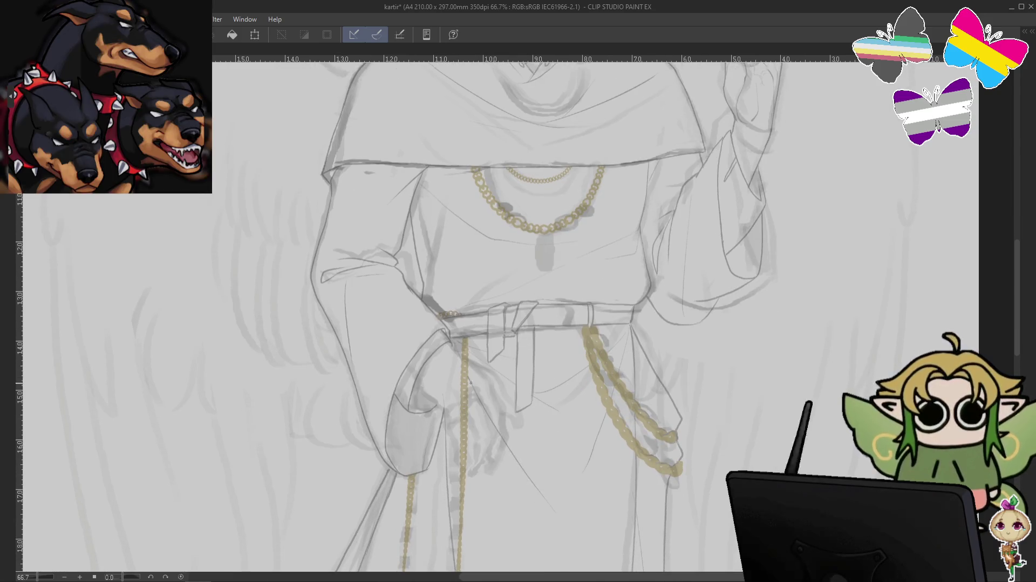
pyautogui.hotkey('ctrl', 'z')
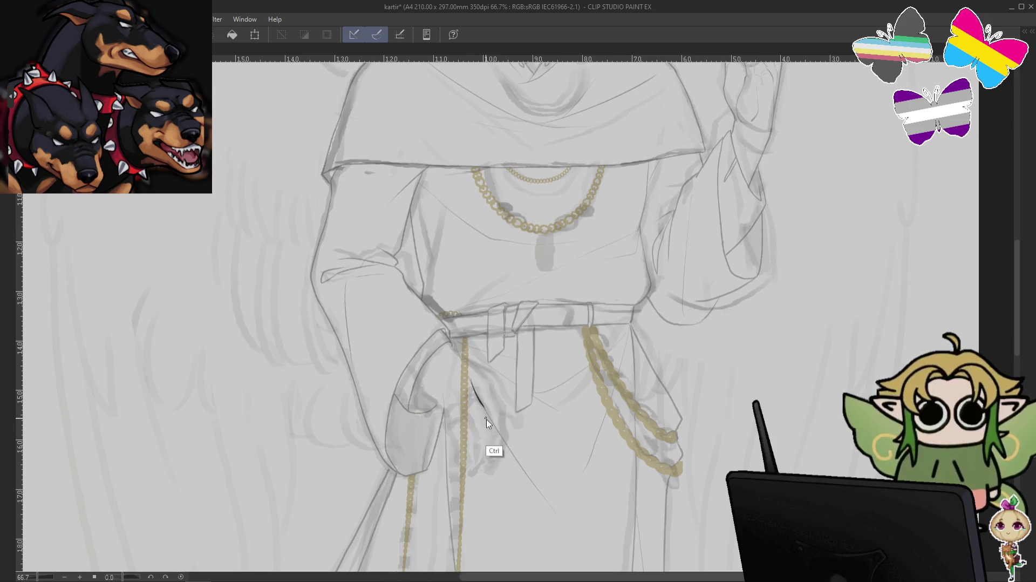
# - Draw strokes across the pouch front beside the chain, panning around and undoing a stray tail
pyautogui.moveTo(543, 367); pyautogui.dragTo(492, 382)
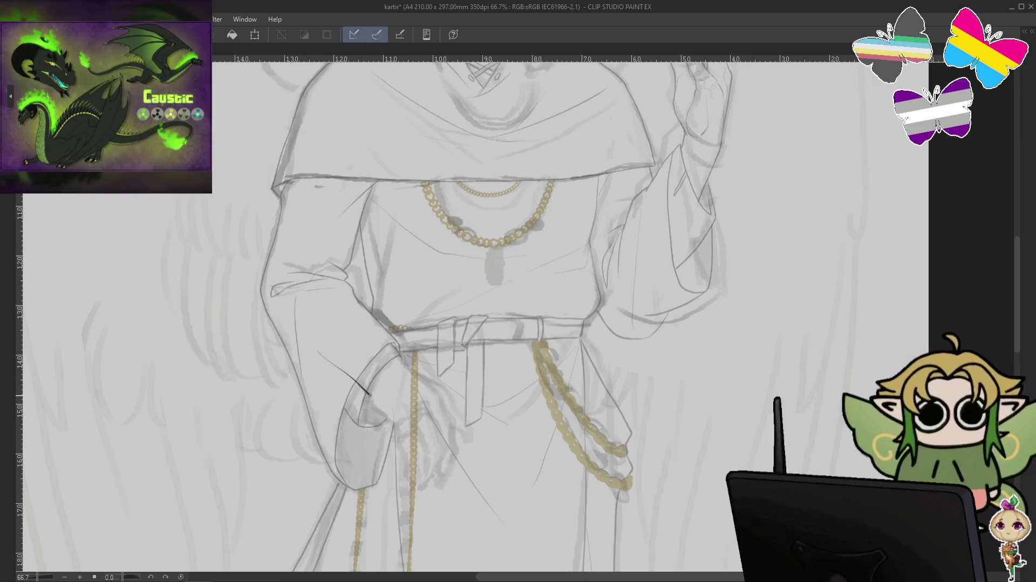
pyautogui.moveTo(316, 341); pyautogui.dragTo(375, 389)
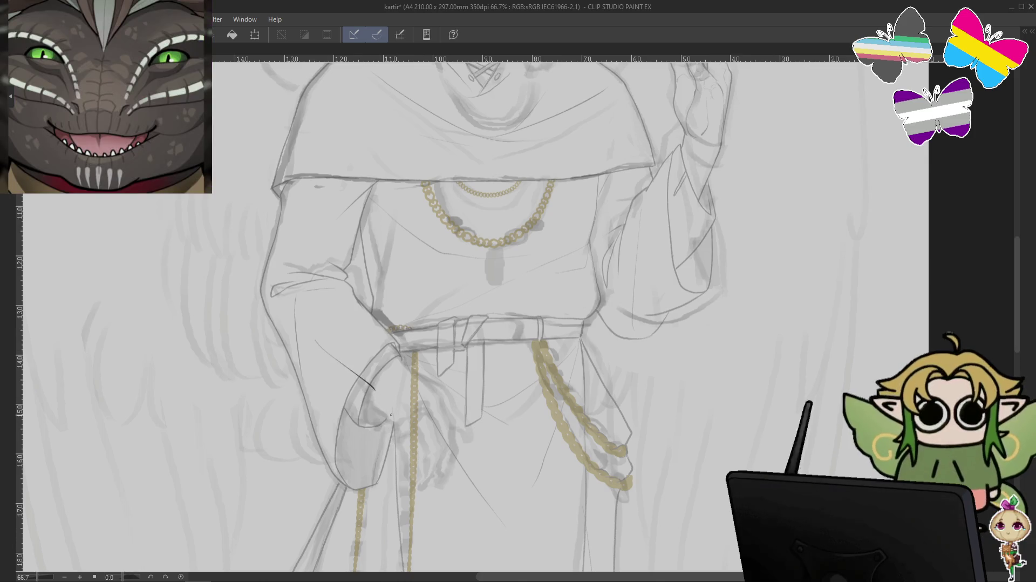
pyautogui.hotkey('ctrl', 'z')
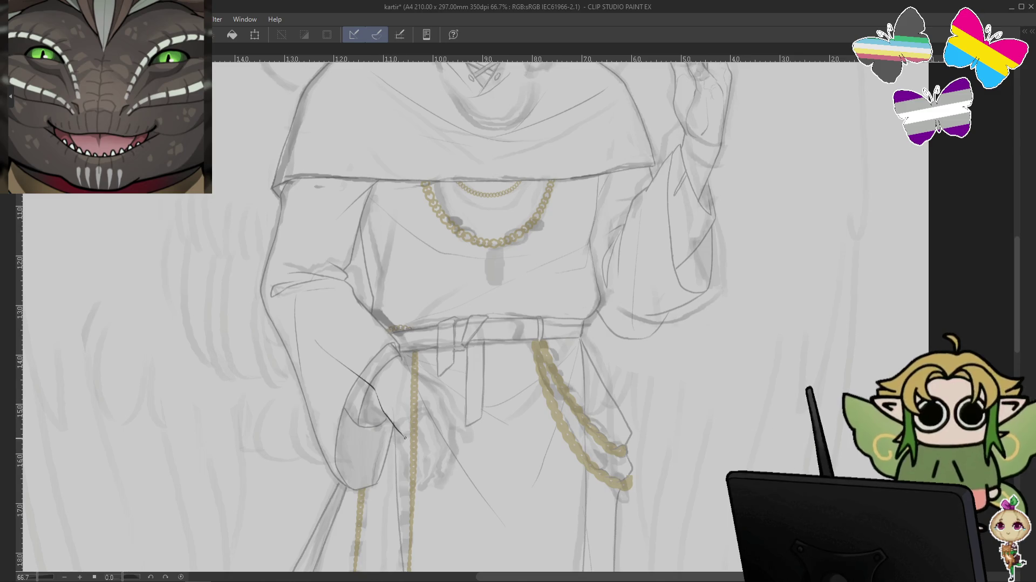
pyautogui.moveTo(535, 394); pyautogui.dragTo(540, 412)
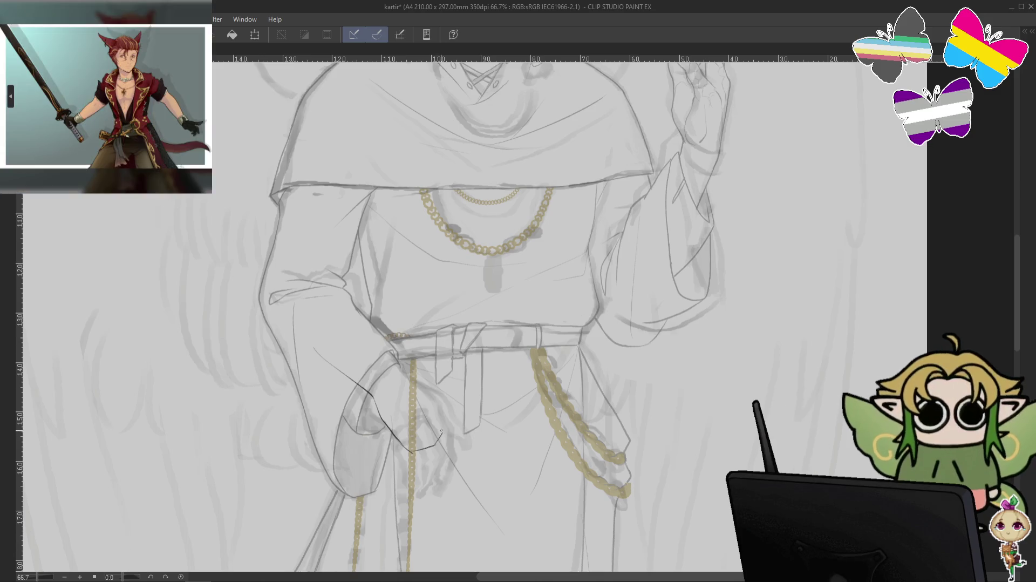
pyautogui.moveTo(440, 434); pyautogui.dragTo(421, 398)
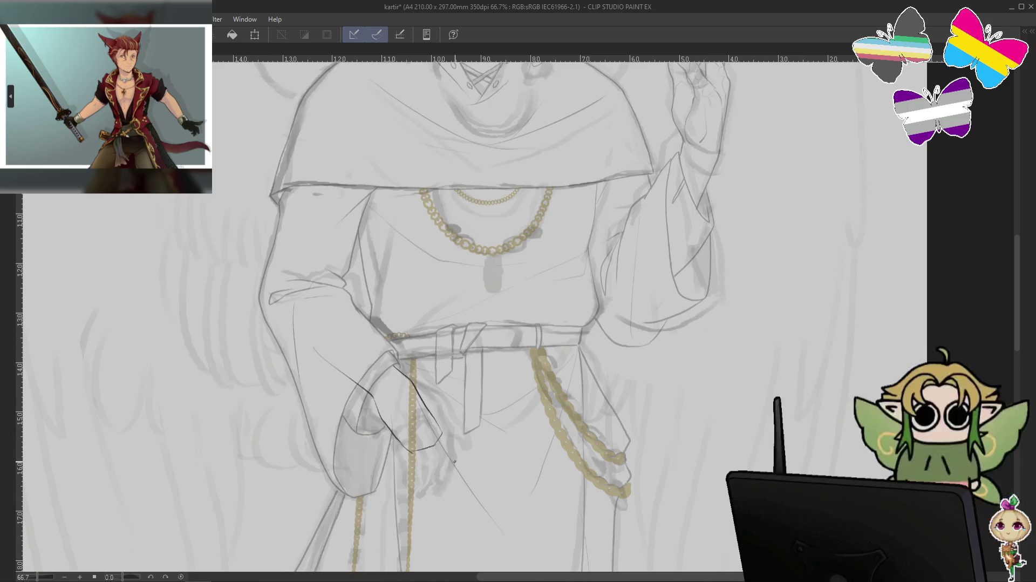
pyautogui.moveTo(718, 254); pyautogui.dragTo(742, 234)
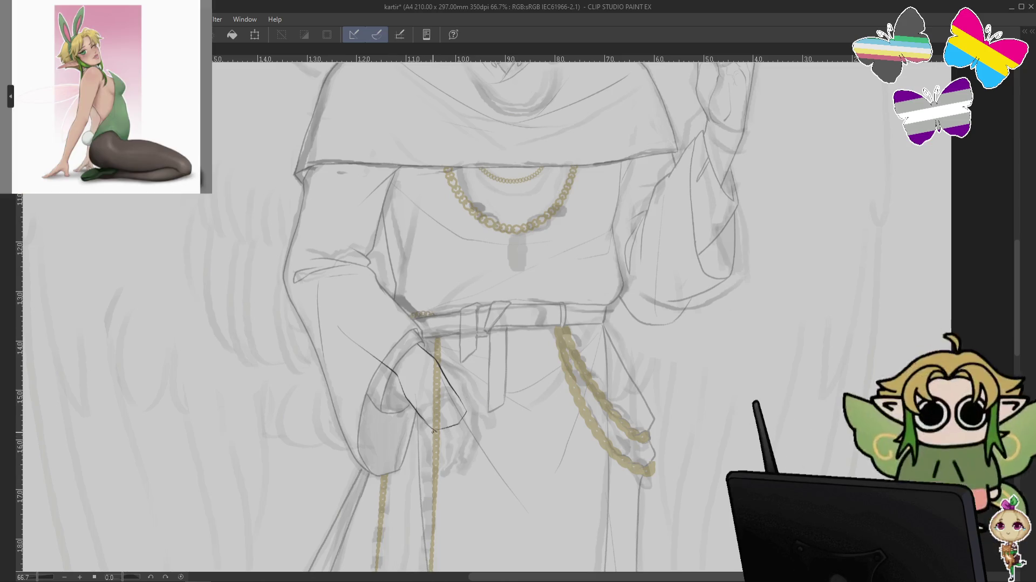
pyautogui.moveTo(434, 441)
pyautogui.mouseDown()
pyautogui.moveTo(429, 499)
pyautogui.moveTo(443, 449)
pyautogui.mouseUp()
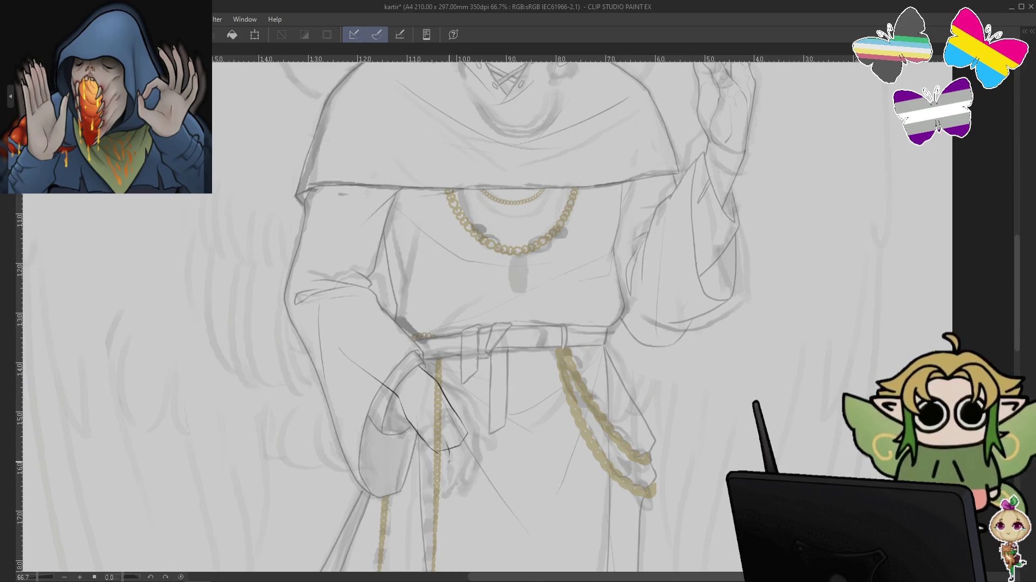
# - Undo the curving strokes below the hand and redraw the short stroke extending the finger
pyautogui.moveTo(448, 451); pyautogui.dragTo(431, 485)
pyautogui.hotkey('ctrl', 'z')
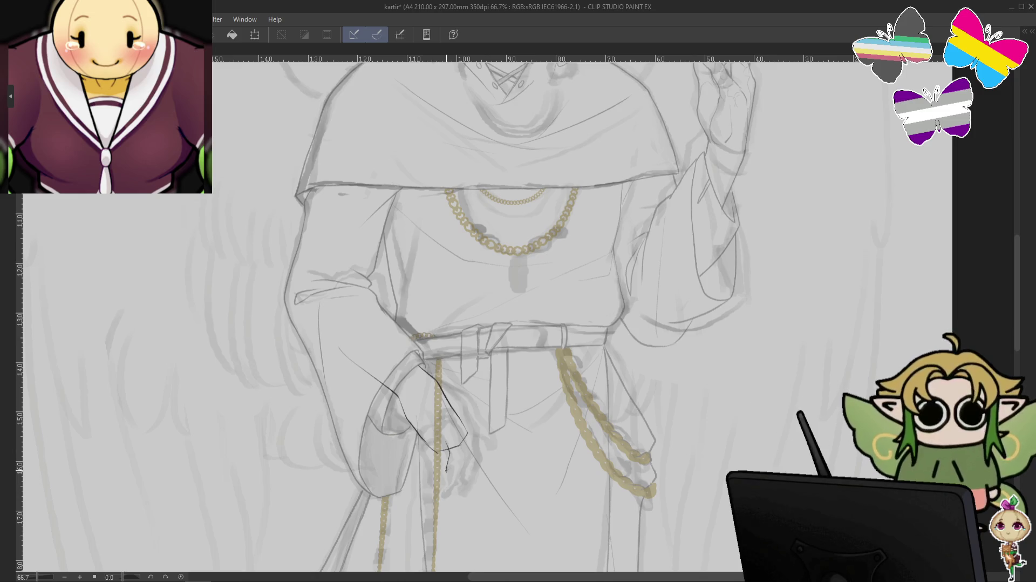
pyautogui.hotkey('ctrl', 'z')
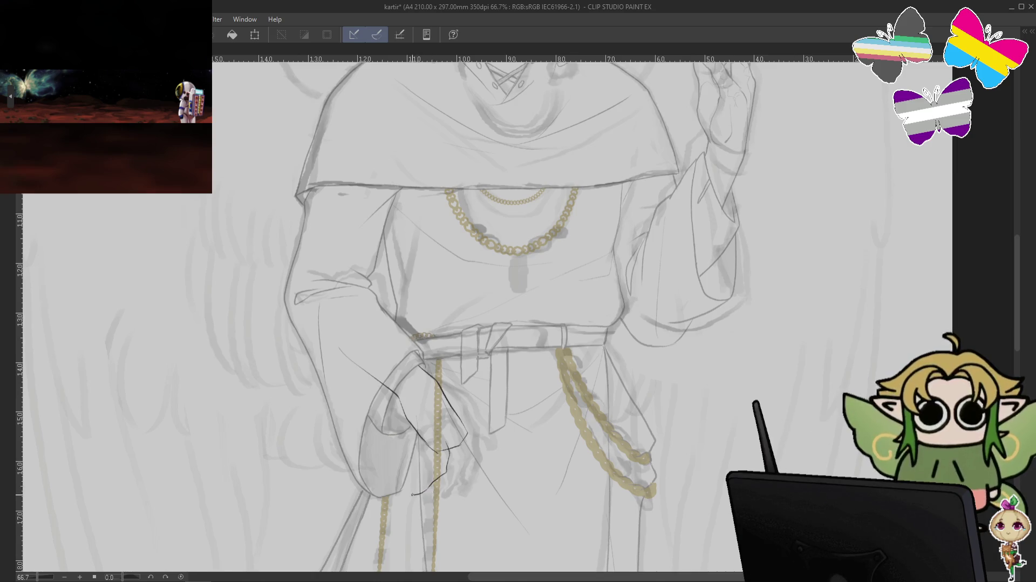
pyautogui.moveTo(542, 370)
pyautogui.mouseDown()
pyautogui.moveTo(477, 526)
pyautogui.moveTo(563, 332)
pyautogui.mouseUp()
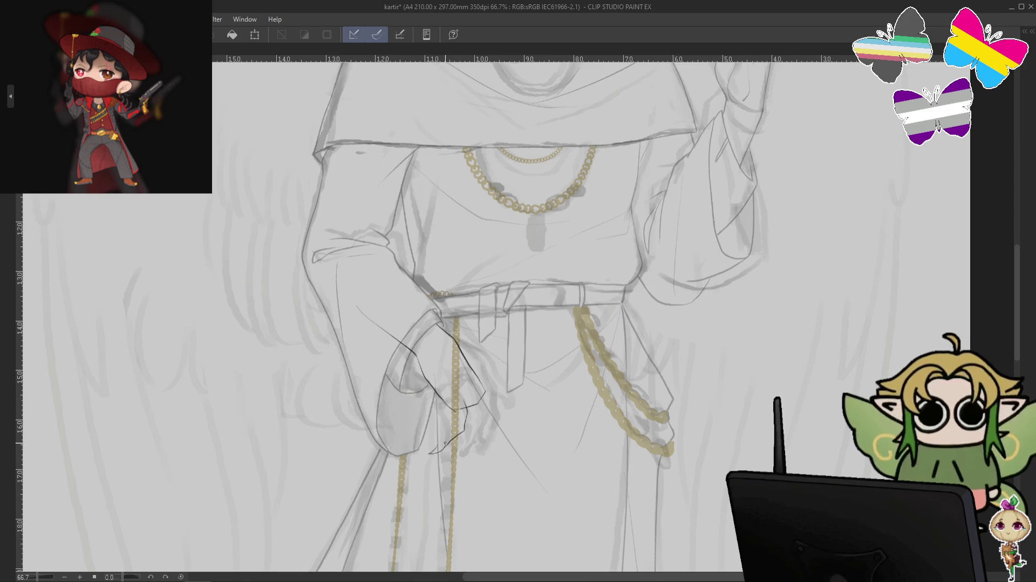
pyautogui.hotkey('ctrl', 'z')
pyautogui.moveTo(445, 444)
pyautogui.mouseDown()
pyautogui.moveTo(430, 454)
pyautogui.moveTo(444, 433)
pyautogui.mouseUp()
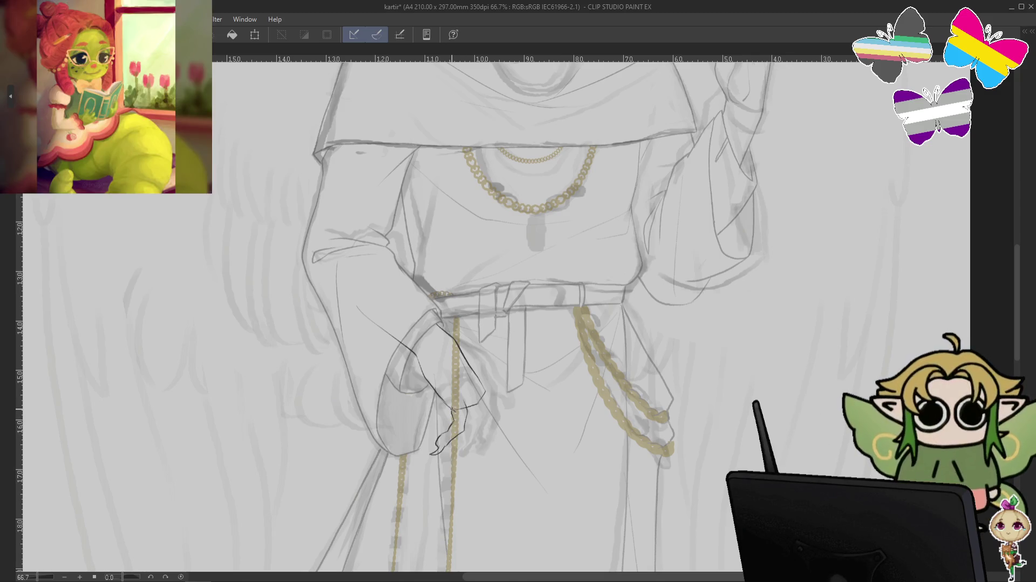
# - Draw a claw tip on the hand gripping the chain and rotate the view counterclockwise
pyautogui.moveTo(711, 297)
pyautogui.mouseDown()
pyautogui.moveTo(688, 410)
pyautogui.moveTo(698, 291)
pyautogui.mouseUp()
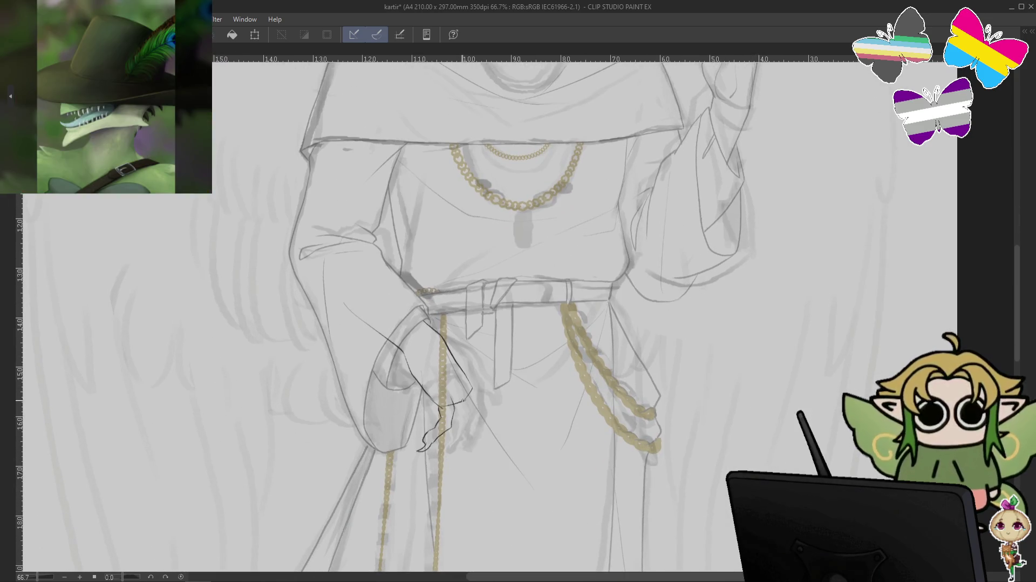
pyautogui.moveTo(459, 393); pyautogui.dragTo(465, 402)
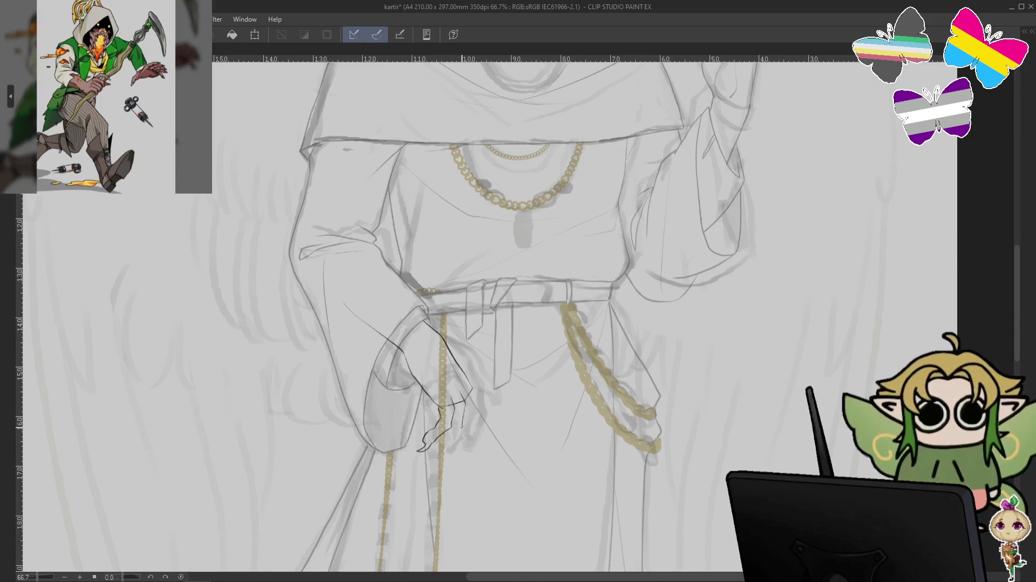
pyautogui.press('-')
pyautogui.press('-')
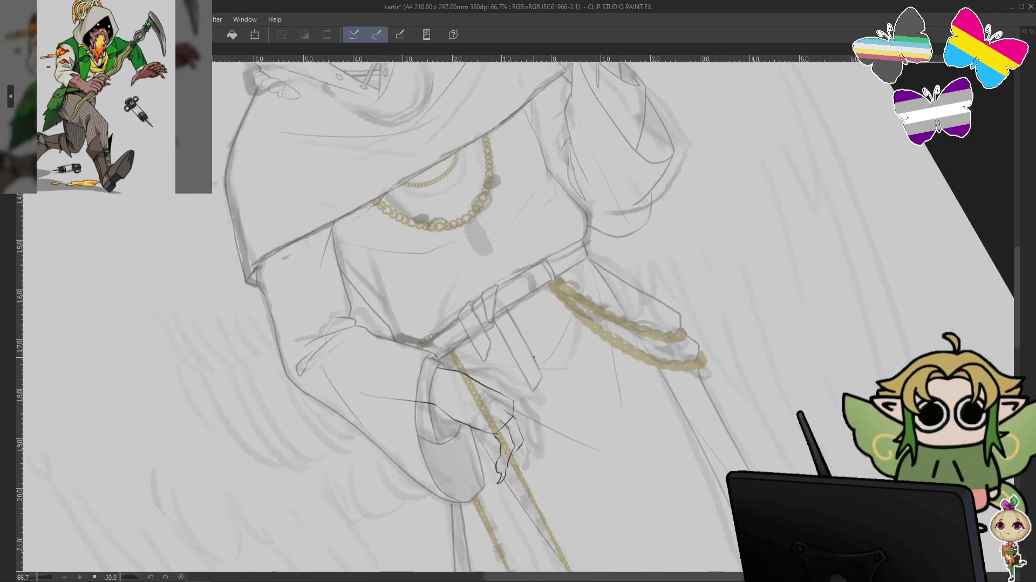
# - Reset the canvas rotation to 0 and zoom out to 50% to show the whole monk
pyautogui.press('-')
pyautogui.press('-')
pyautogui.press('-')
pyautogui.press('-')
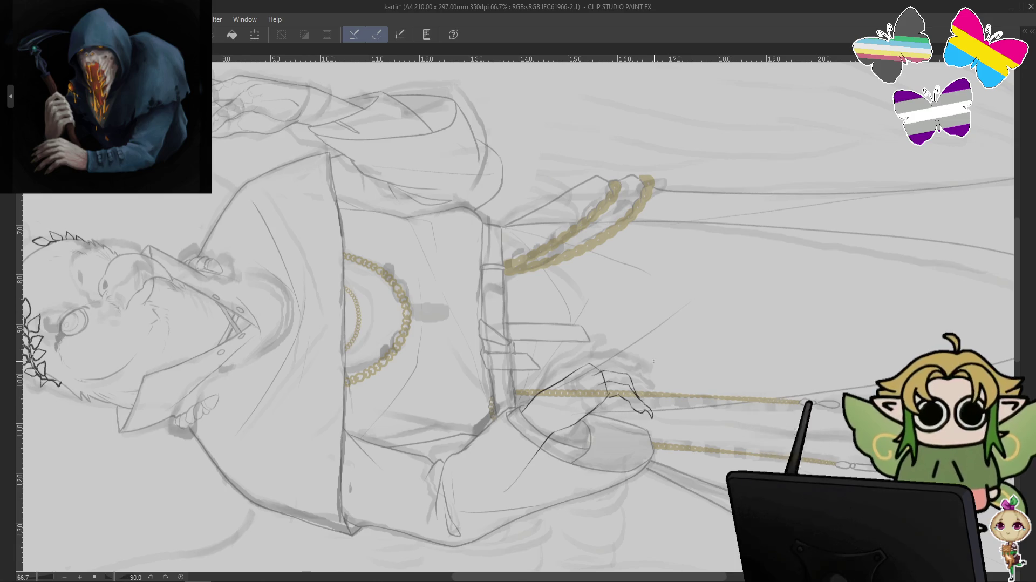
pyautogui.hotkey('ctrl', '@')
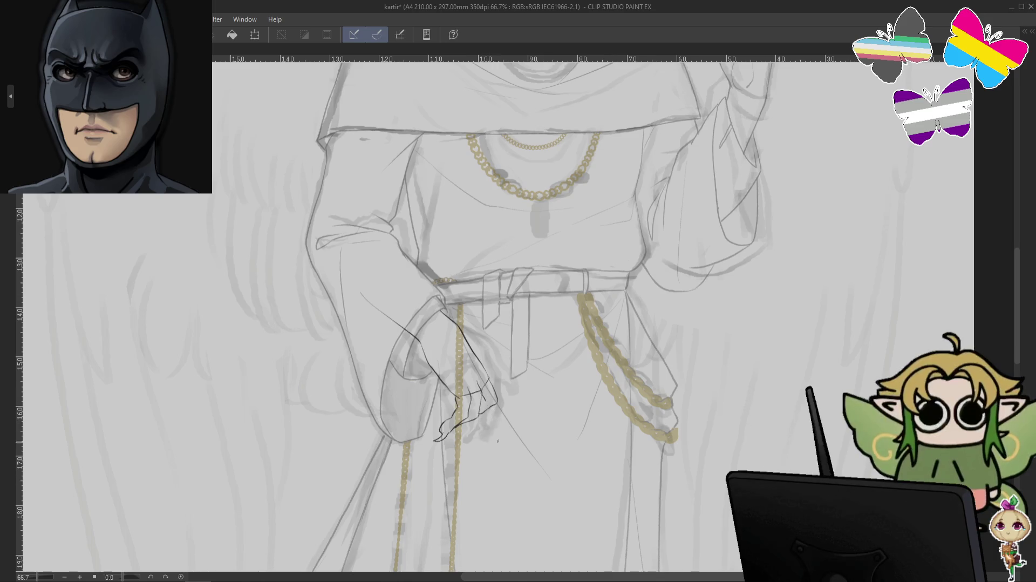
pyautogui.moveTo(742, 285); pyautogui.dragTo(707, 377)
pyautogui.scroll(-1, 708, 377)
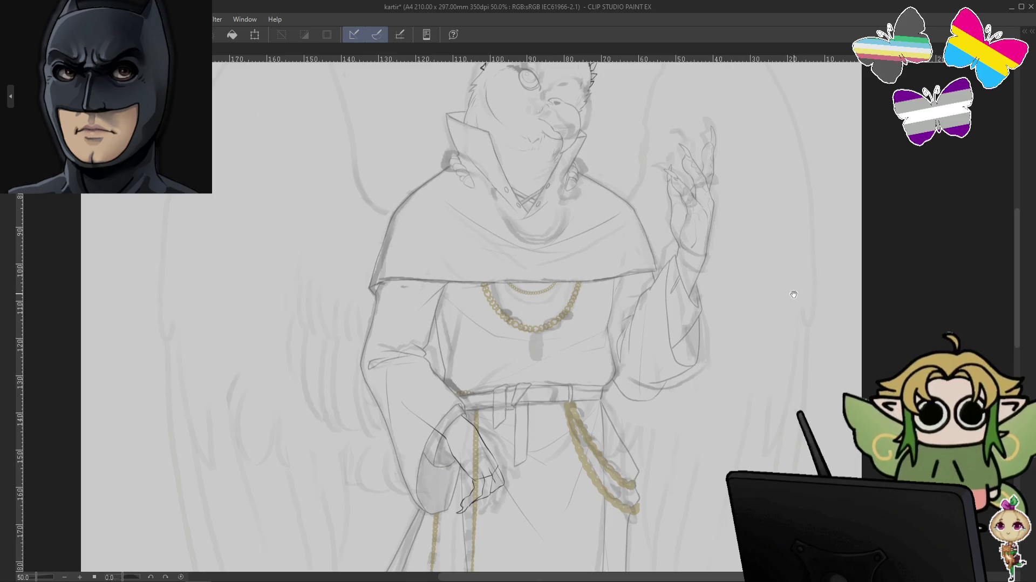